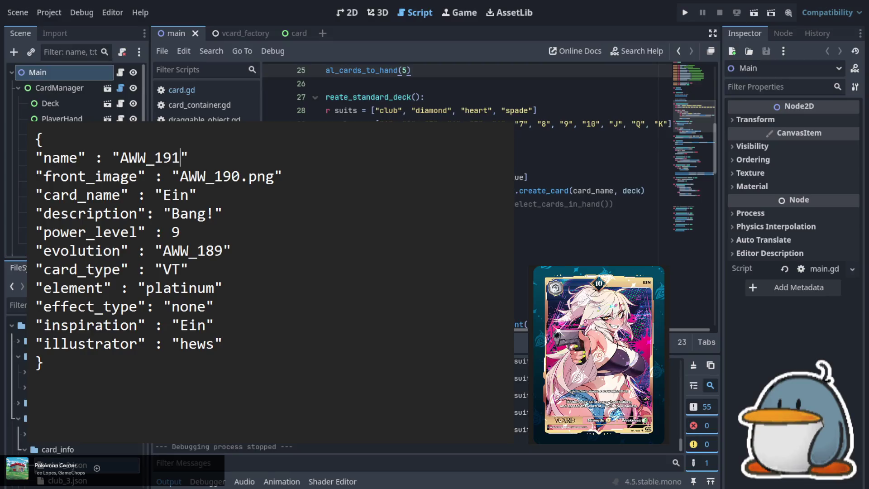
Change the entry to AWW_191 with power level 10 and evolution AWW_190.
click(240, 177)
key(BackSpace)
text(1)
key(Down)
key(Down)
key(Down)
key(BackSpace)
text(10)
key(Down)
key(Right)
key(Right)
key(Right)
key(BackSpace)
key(BackSpace)
text(90)
Replace the illustrator value with the new illustrator's credit.
key(Down)
key(Down)
key(Down)
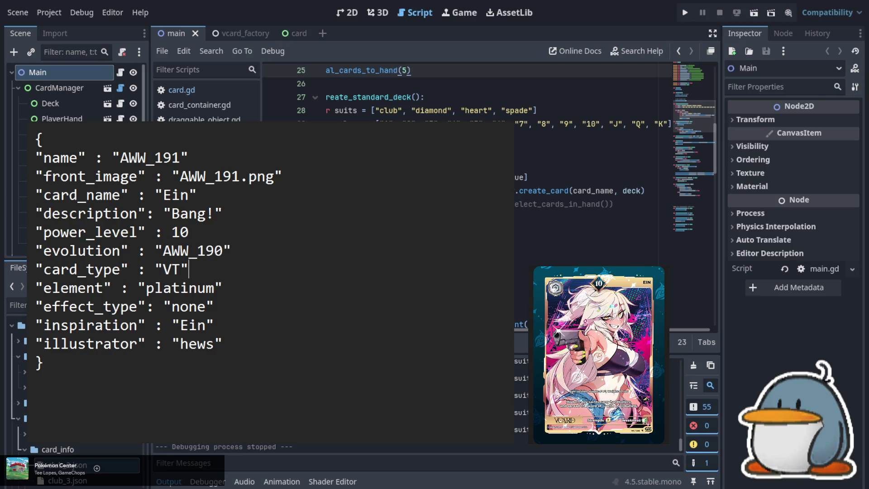
key(Left)
key(shift+Left)
key(shift+Left)
key(shift+Left)
key(shift+Left)
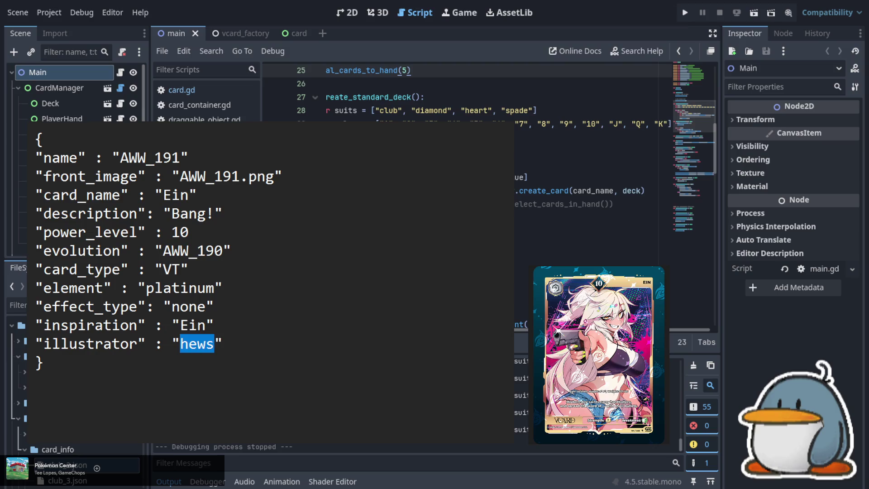
text(J.K>)
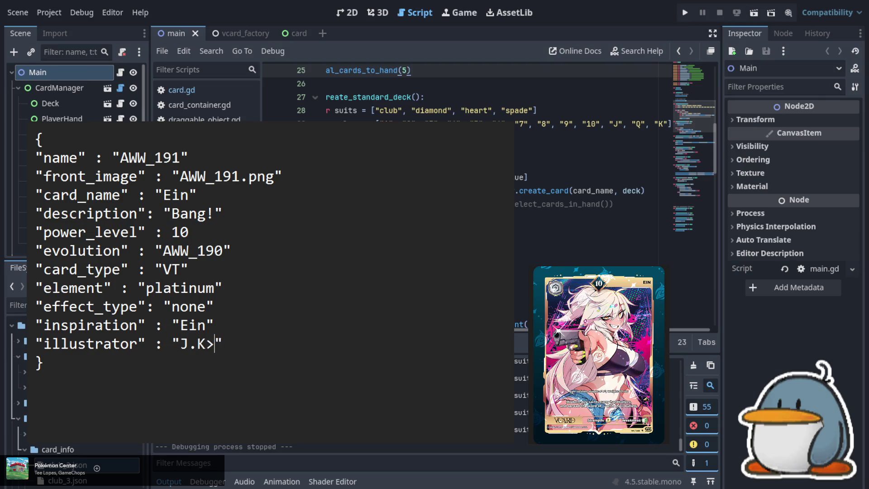
text(.)
click(211, 220)
Replace 'Bang!' with 'Modern day saints carry hardballers, and spread the word of ... with their bullets.'.
key(shift+Left)
key(shift+Left)
key(shift+Left)
text(Modern day)
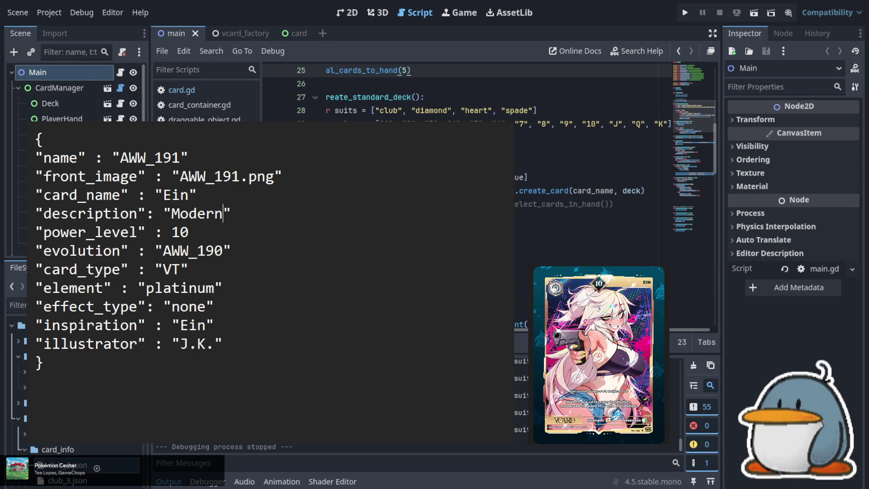
text( saints )
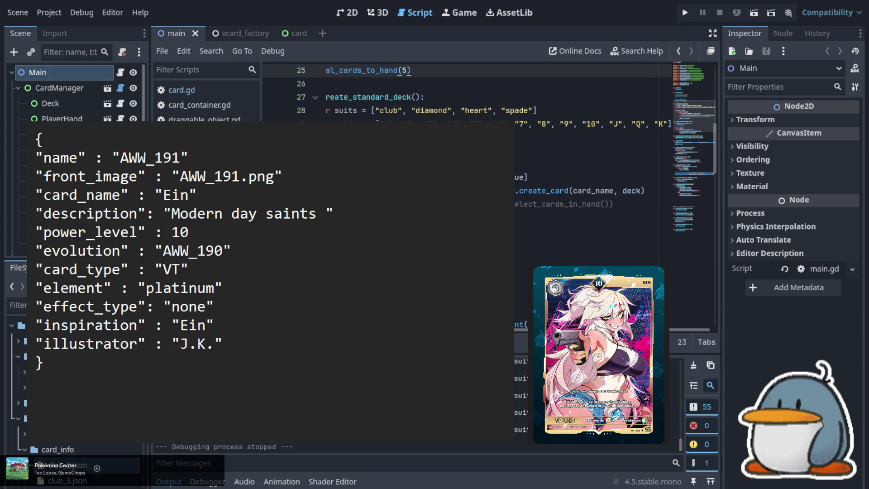
text(carry )
text(hardballers)
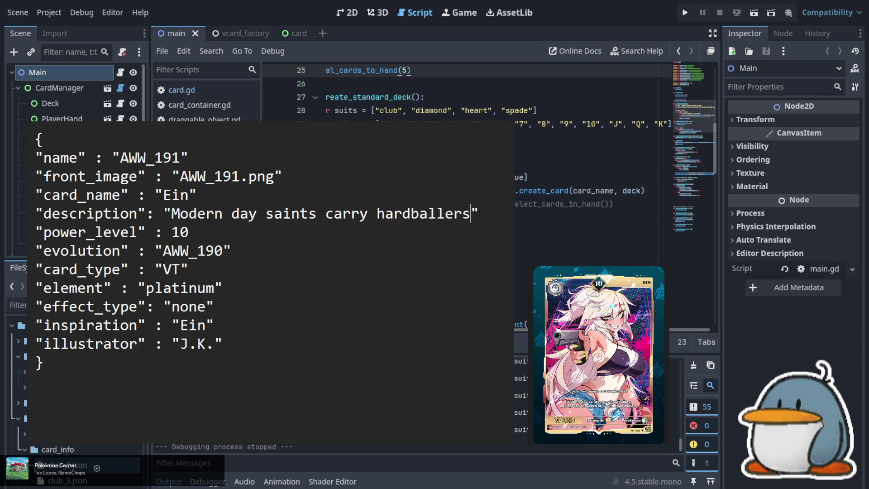
text(, and spread )
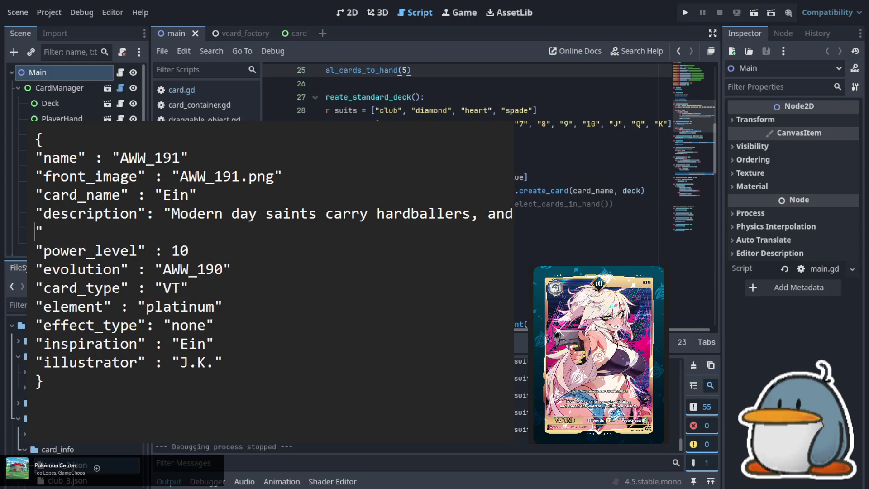
text(the word)
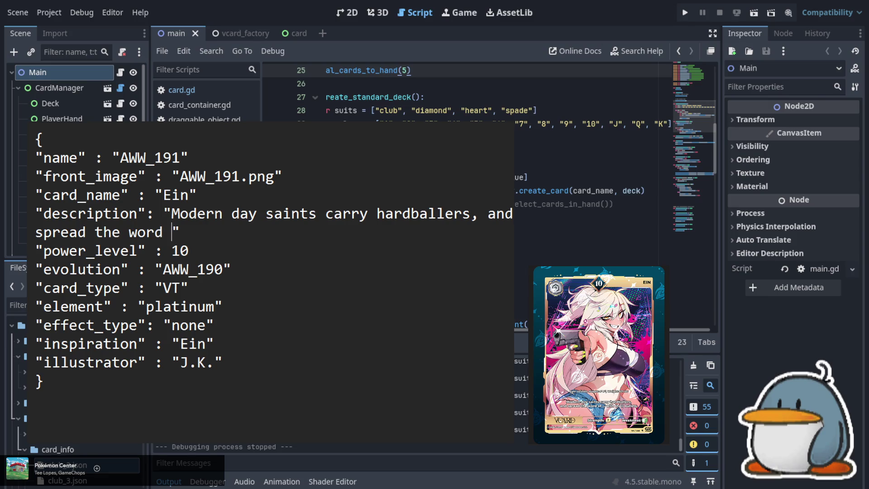
text( of ... )
text(with their bu)
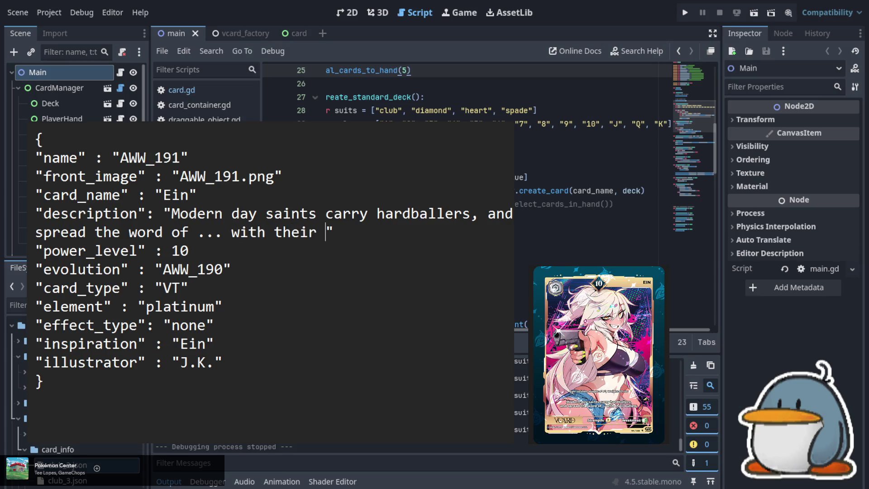
text(l)
key(BackSpace)
text(llets.)
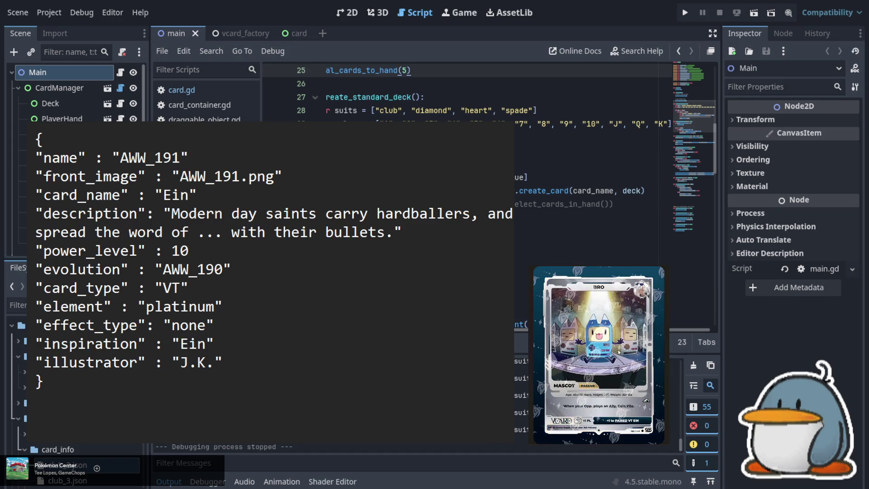
Change name and front_image to AWW_192 and the card_name from Ein to Bro.
click(187, 158)
key(BackSpace)
text(2)
key(Down)
key(Right)
key(Right)
key(Right)
key(BackSpace)
text(2)
key(Down)
key(Left)
key(shift+Left)
key(shift+Left)
key(shift+Left)
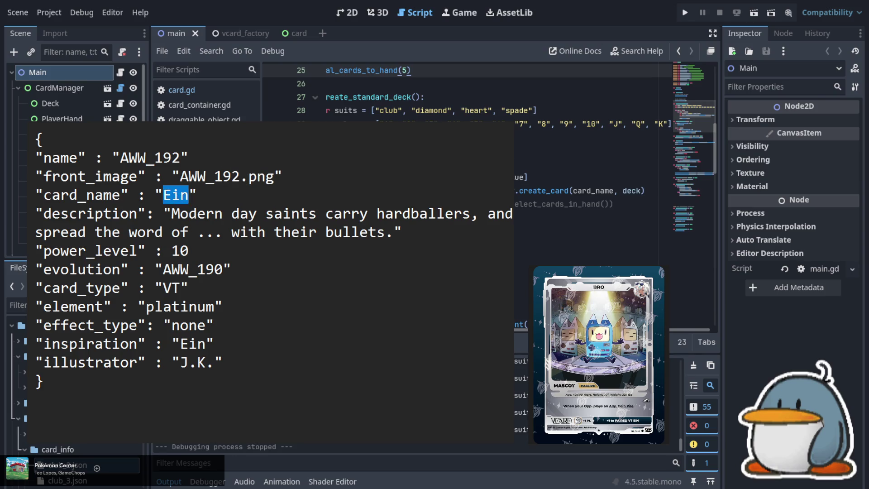
text(Bro)
Set power_level to 0 and replace the evolution key with pair set to AWW_189.
key(Down)
key(Down)
key(Up)
key(Left)
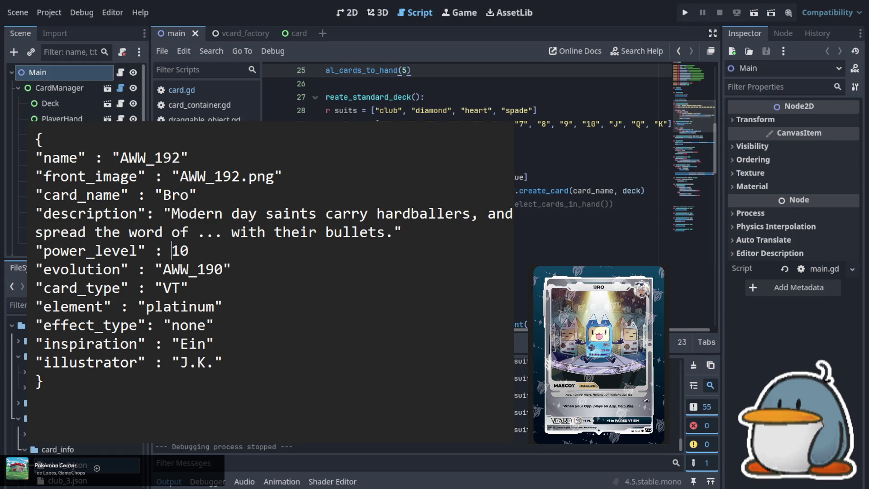
key(BackSpace)
key(Down)
key(Left)
key(shift+Right)
key(shift+Right)
key(shift+Right)
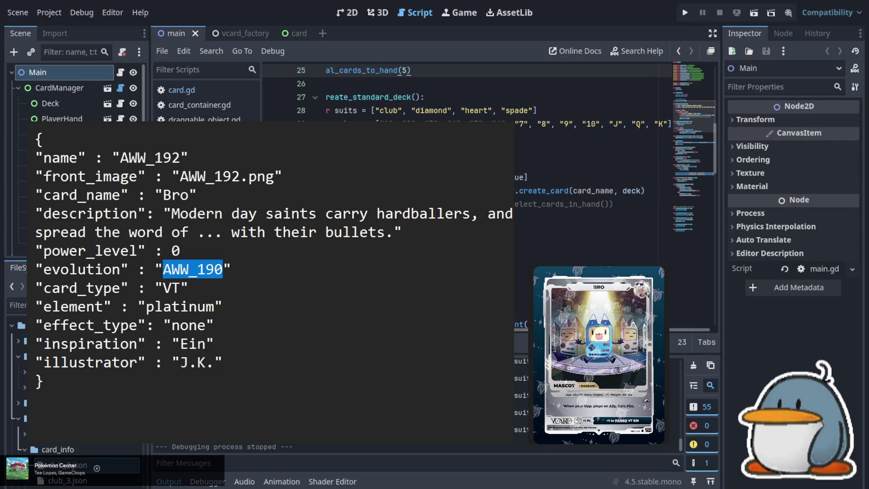
key(Right)
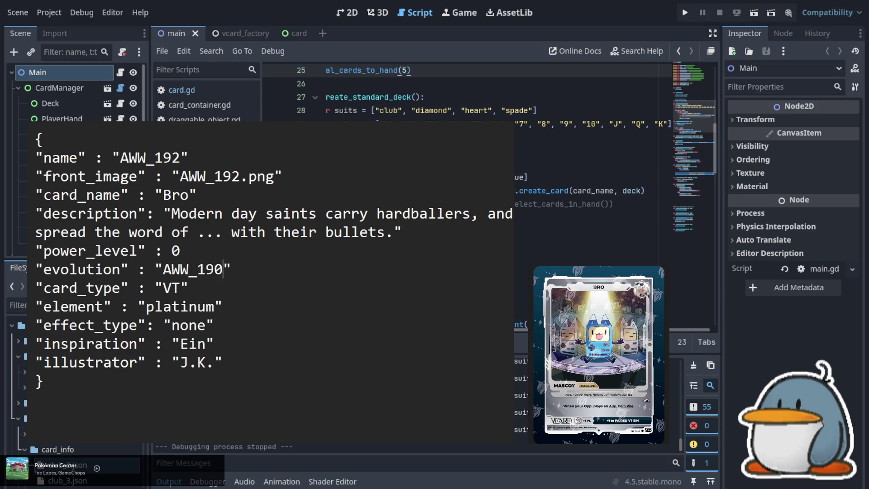
key(shift+Left)
key(shift+Left)
text(89)
click(103, 269)
key(Right)
key(Right)
key(shift+Left)
key(shift+Left)
key(shift+Left)
text(pair)
Set card_type to Mascot and effect_type to passive.
key(Down)
key(Right)
key(Right)
key(Right)
key(Right)
key(Left)
key(shift+Right)
key(shift+Right)
text(Mascot)
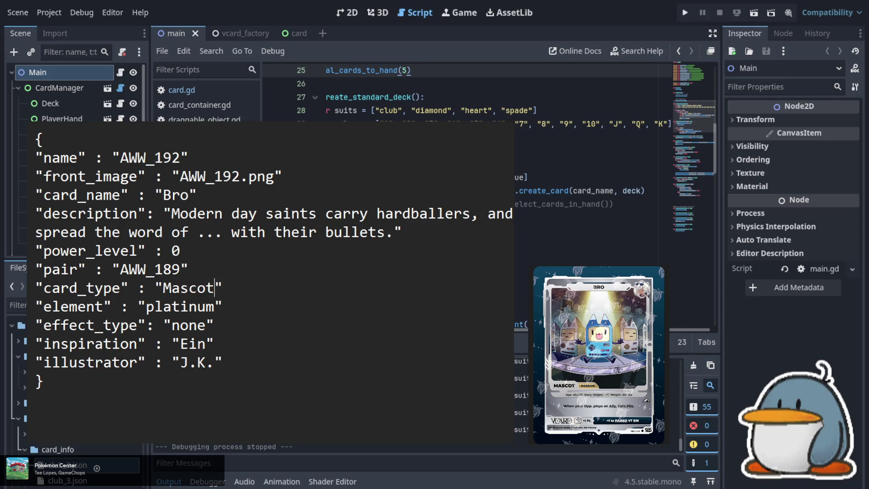
key(Down)
key(Down)
key(Left)
key(shift+Left)
key(shift+Left)
key(shift+Left)
text(passive)
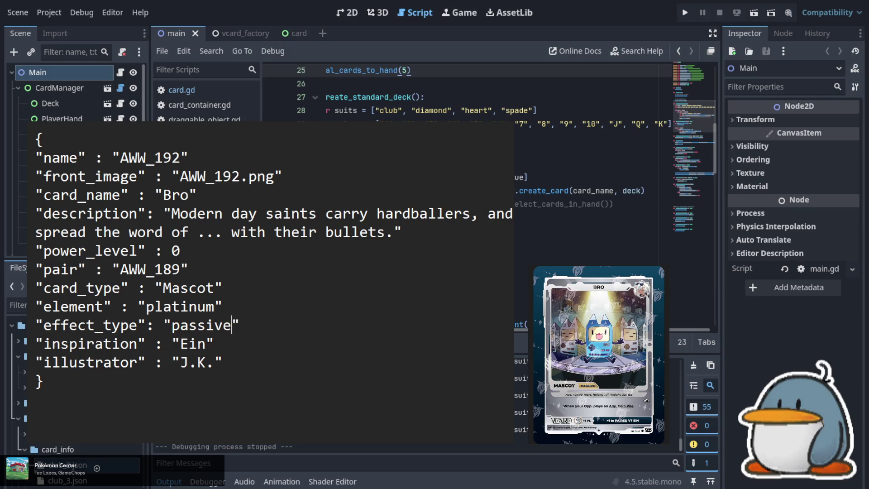
Replace the illustrator value with the new illustrator's name.
key(Down)
key(Down)
key(Left)
key(shift+Left)
key(shift+Left)
key(shift+Left)
key(shift+Left)
text(As)
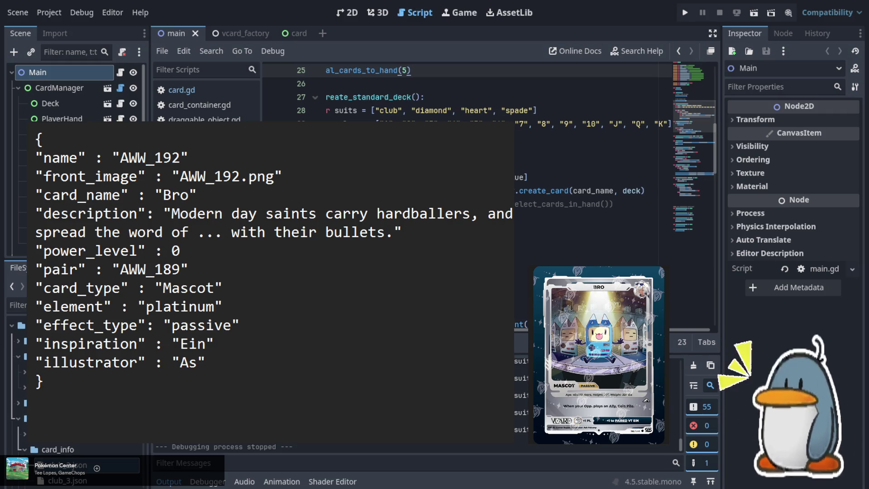
text(h Falcony)
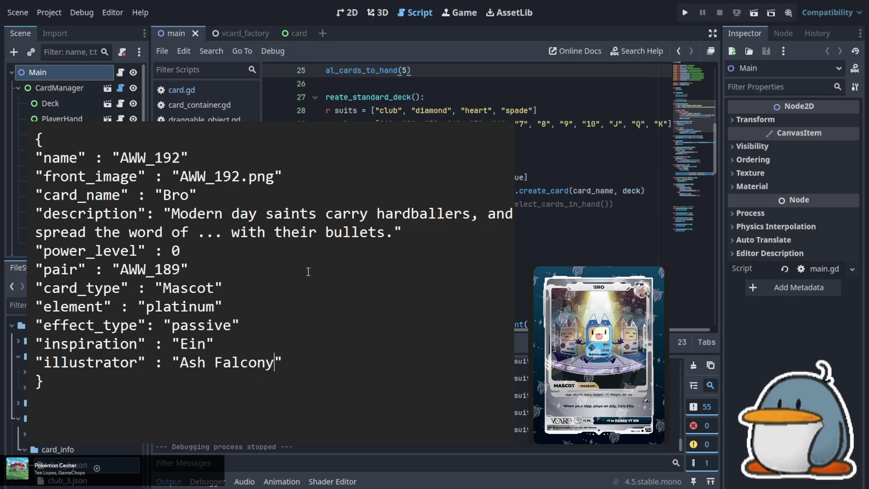
Rewrite the Bro description to begin 'When your Opp. plays an Ally,' and end 'Coin Pile.'.
click(172, 213)
key(shift+Down)
key(shift+Right)
key(shift+Right)
key(shift+Right)
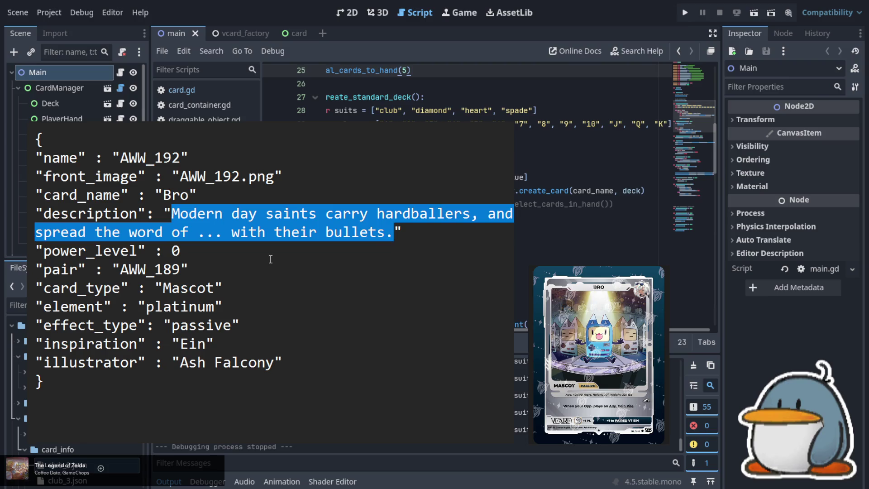
text(Whenyou)
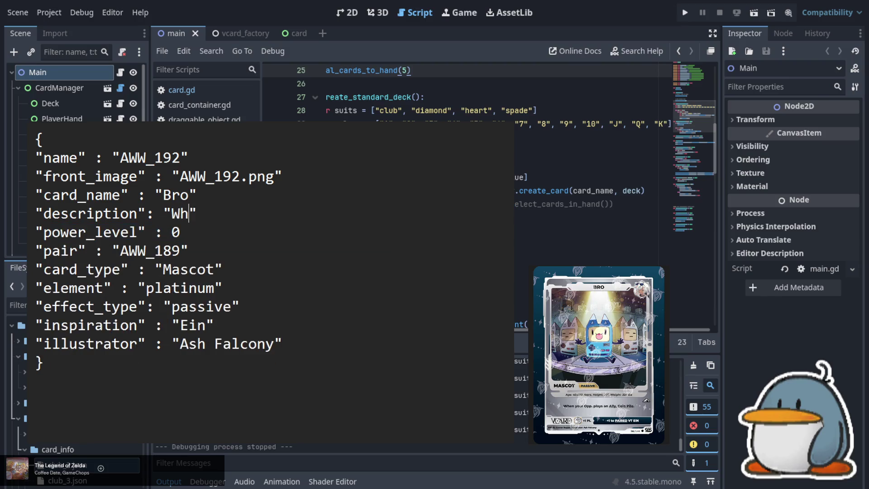
key(BackSpace)
key(BackSpace)
key(BackSpace)
text(your )
text(Opp)
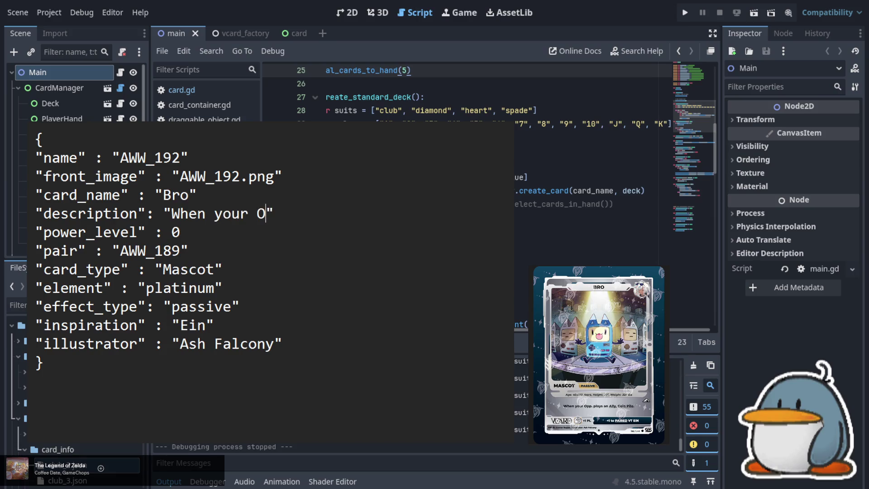
text(. plays a)
text(n Ally)
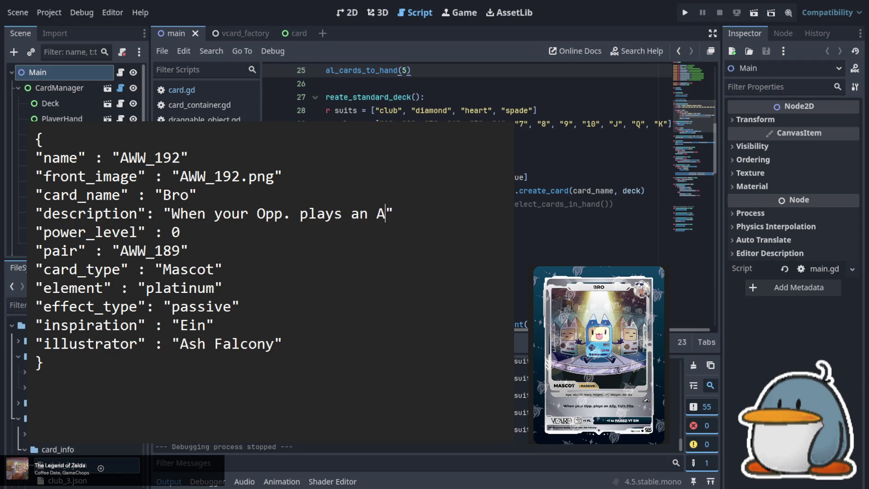
text(,)
text(Coin)
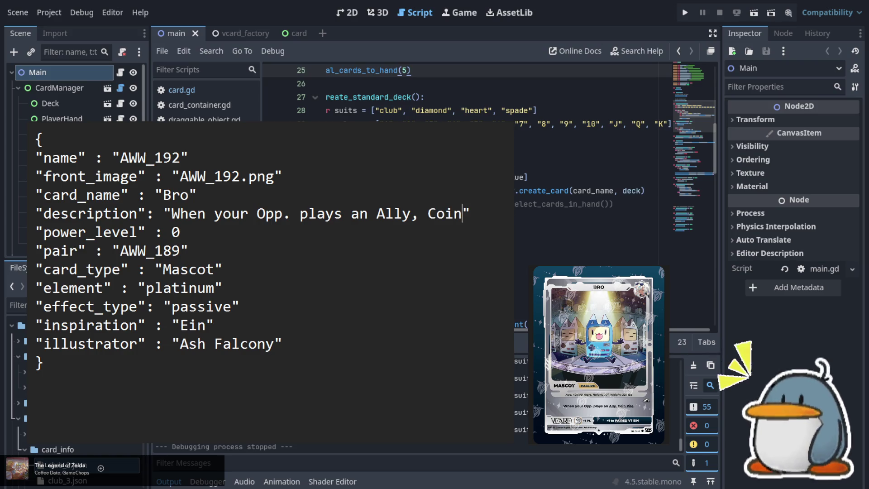
text( Pile)
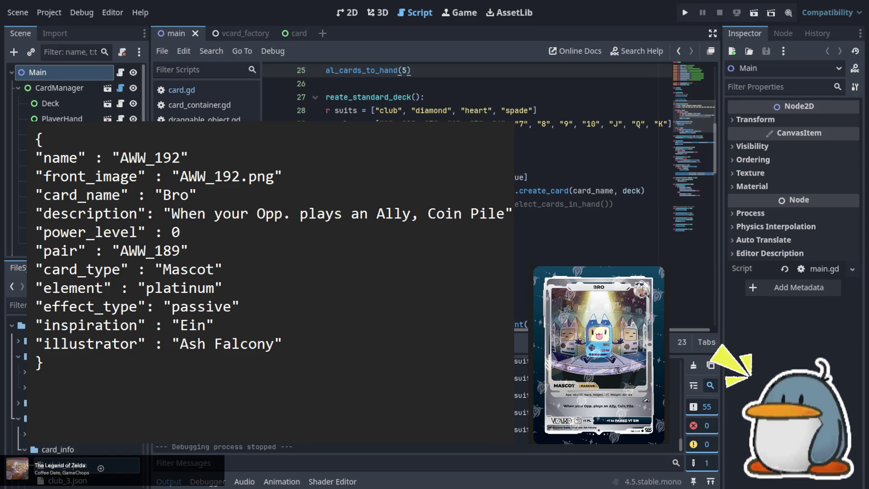
text(.)
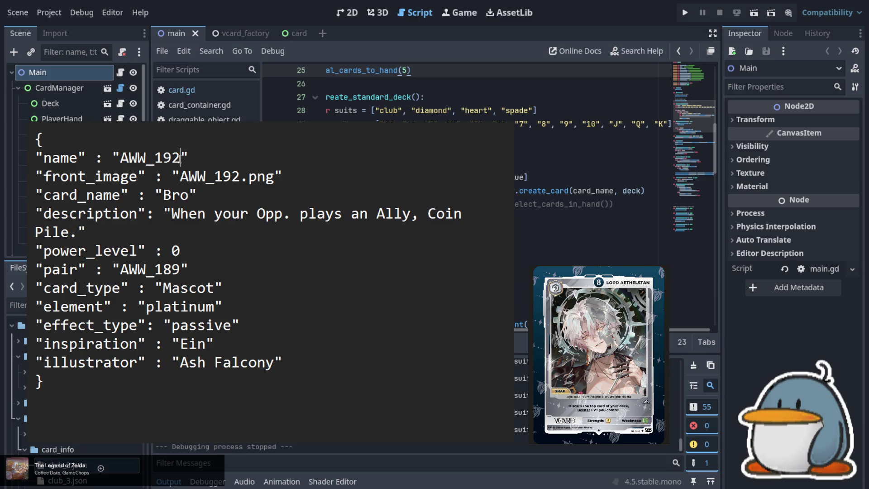
Change name and front_image to AWW_193 and card_name to Lord Aethelstan.
key(BackSpace)
text(3)
key(Down)
key(Right)
key(Right)
key(Right)
key(BackSpace)
text(3)
key(Down)
key(Left)
key(shift+Left)
key(shift+Left)
key(shift+Left)
text(Lord)
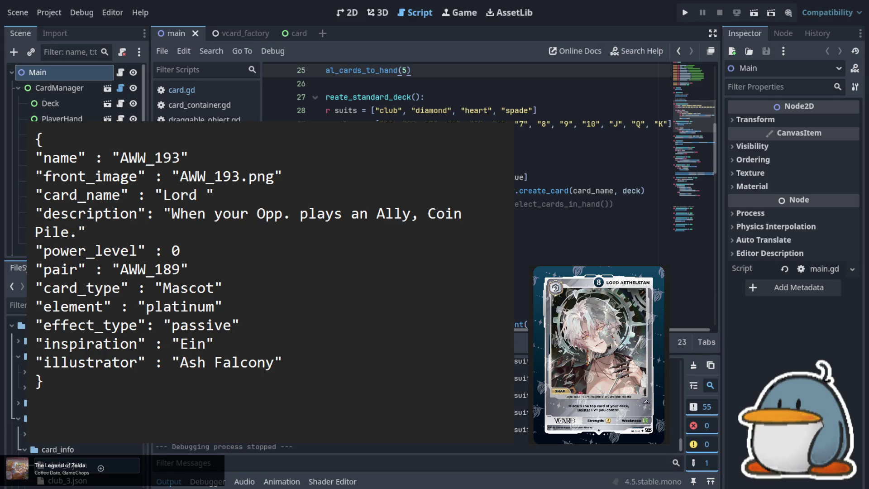
click(207, 196)
text(Aes)
text(th)
key(BackSpace)
key(BackSpace)
key(BackSpace)
text(thel)
text(stan)
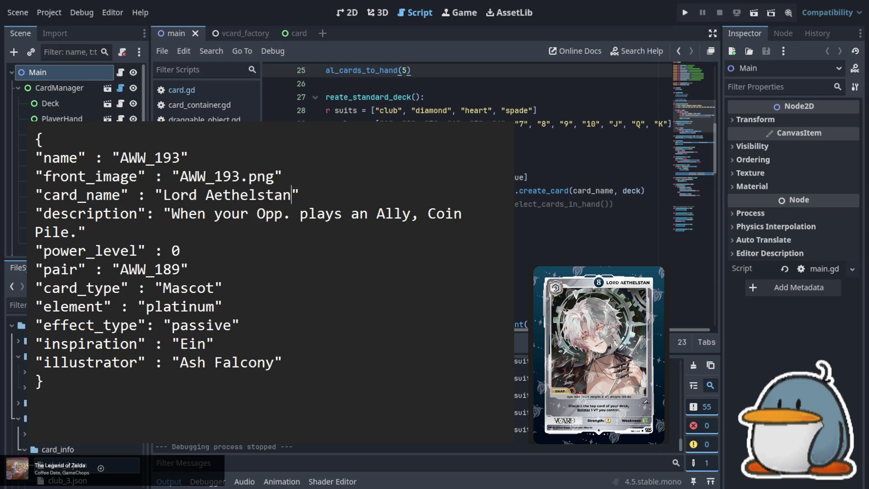
Set power_level to 8.
key(Down)
key(Left)
key(Left)
key(Left)
key(shift+End)
key(shift+Left)
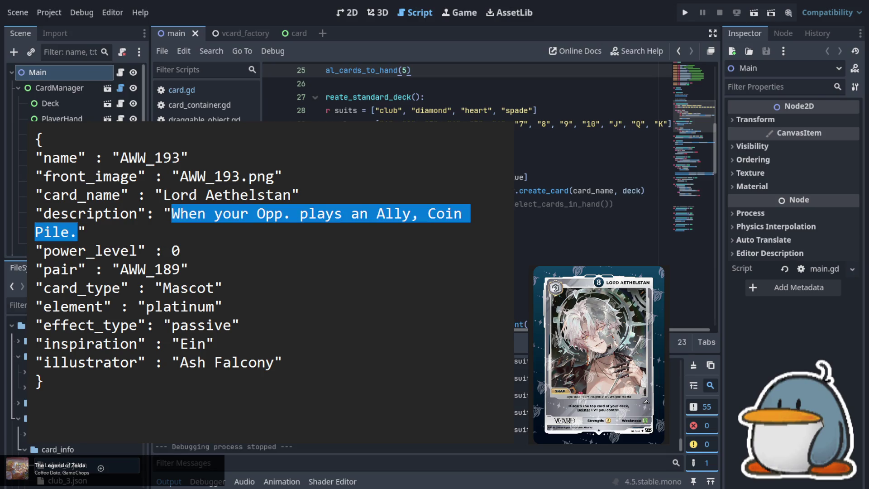
key(Down)
key(Right)
key(Right)
key(ctrl+Right)
key(Right)
key(Right)
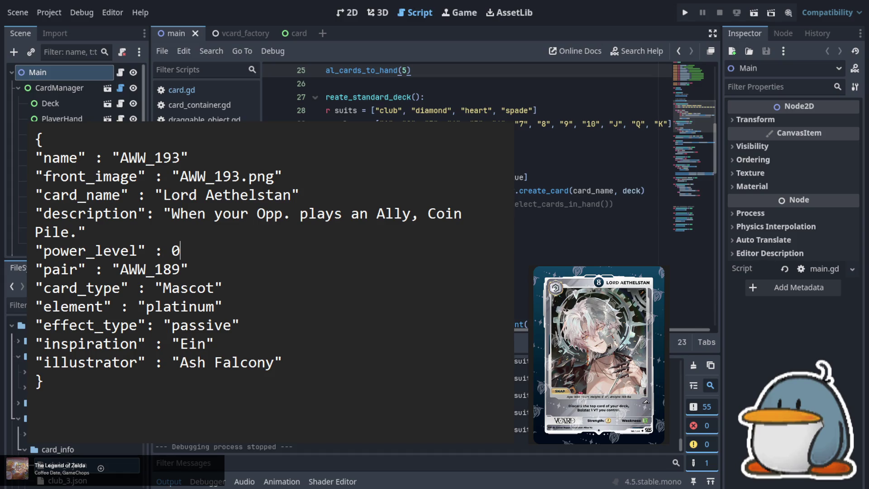
key(BackSpace)
text(8)
Turn the pair AWW_189 line into evolution with value none.
key(Down)
key(shift+Left)
key(shift+Left)
key(shift+Left)
key(shift+Right)
text(none)
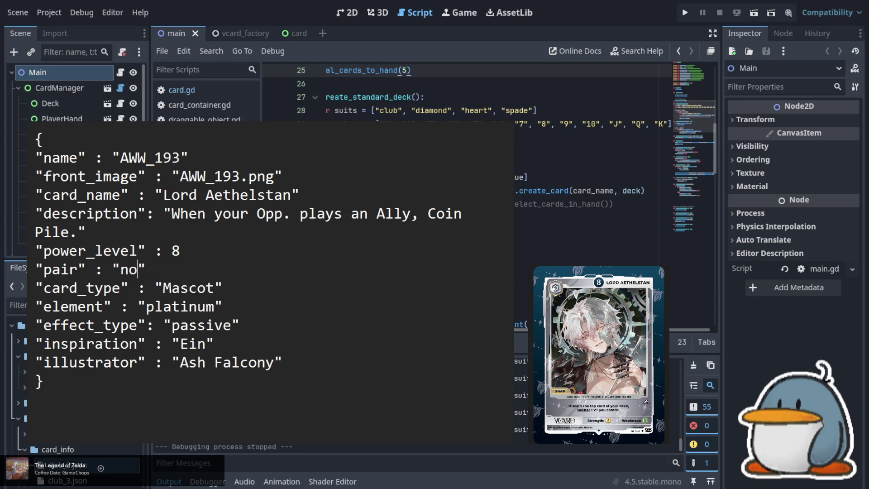
key(Left)
key(Left)
key(Left)
key(Left)
key(shift+Left)
key(shift+Left)
key(shift+Left)
text(evolution)
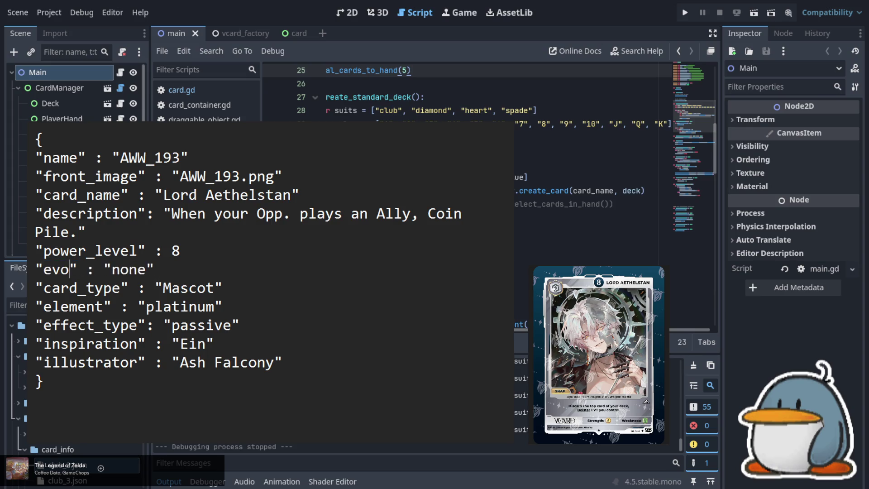
Set card_type to VT and effect_type to snap.
key(Down)
key(Right)
key(Right)
key(Right)
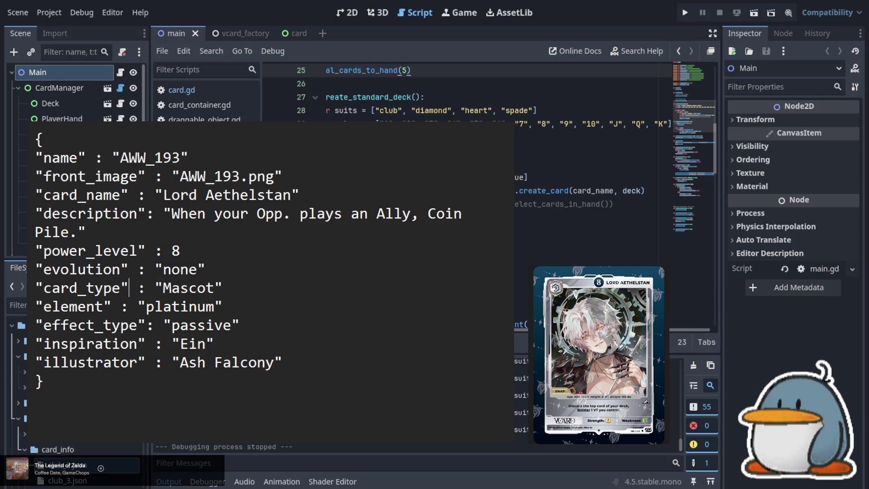
key(shift+Left)
key(shift+Right)
key(shift+Right)
key(shift+Right)
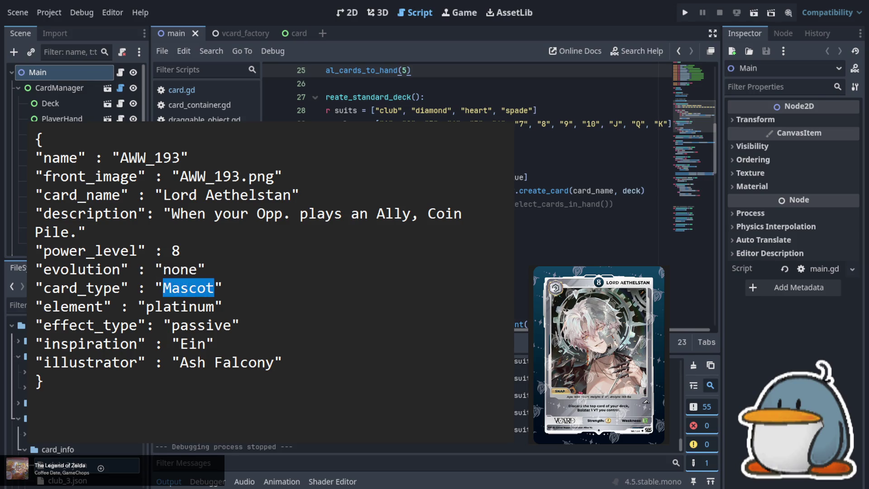
text(VT)
key(Down)
key(Down)
key(Left)
key(shift+Right)
key(shift+Right)
key(shift+Right)
text(snap)
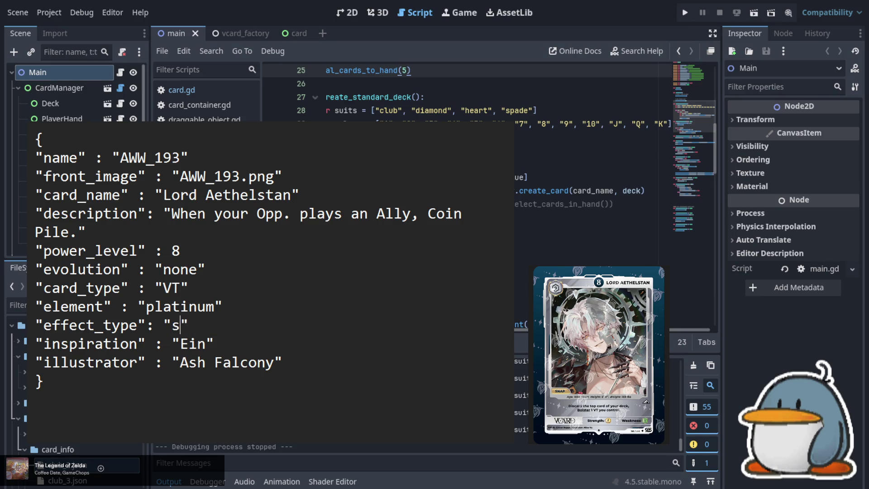
Set inspiration to Lord Aethelstan and replace the illustrator with the new artist's name.
key(Down)
key(shift+Left)
key(shift+Left)
key(shift+Left)
text(Lord Aethelstan)
key(Down)
key(Left)
key(shift+Left)
key(shift+Left)
key(shift+Left)
key(shift+Left)
key(shift+Left)
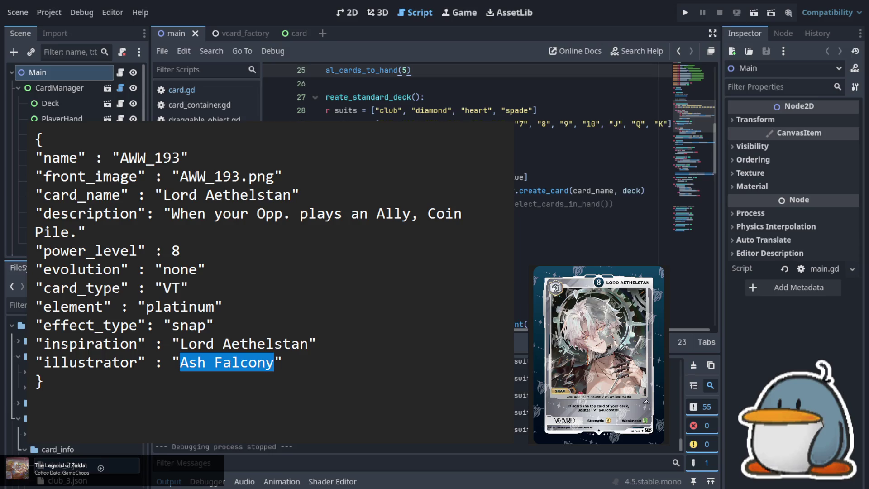
text(Alice )
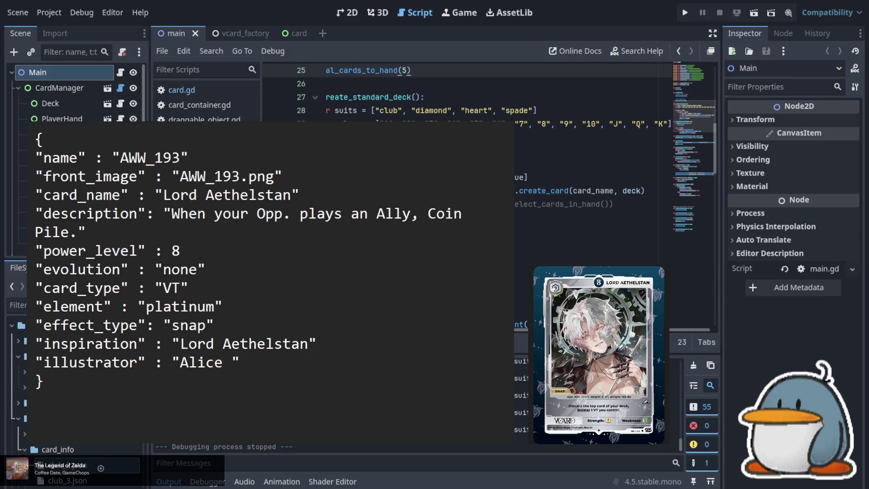
text(Vu)
Replace the description with 'Discard the top card of your deck, Bolster 1 VT you control.'.
click(214, 325)
key(Up)
key(Up)
key(Up)
key(Right)
key(Right)
key(Right)
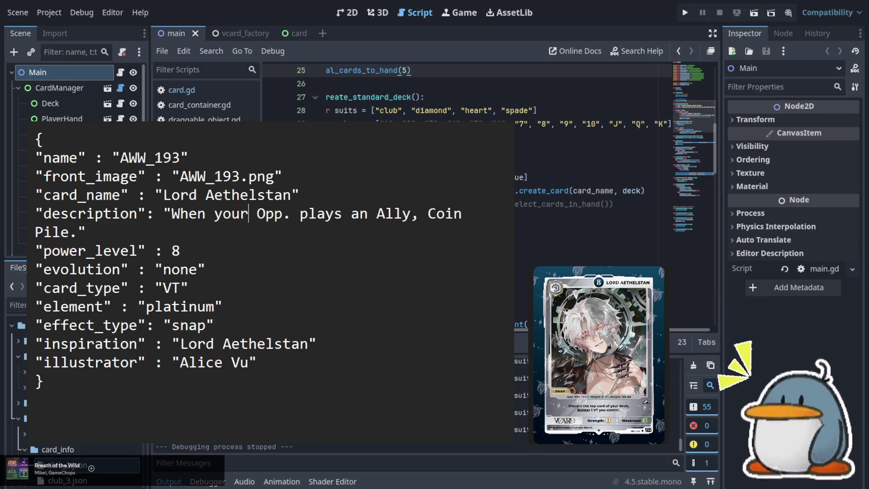
key(Left)
key(Left)
key(Left)
key(Left)
key(Left)
key(Left)
key(shift+End)
key(shift+Left)
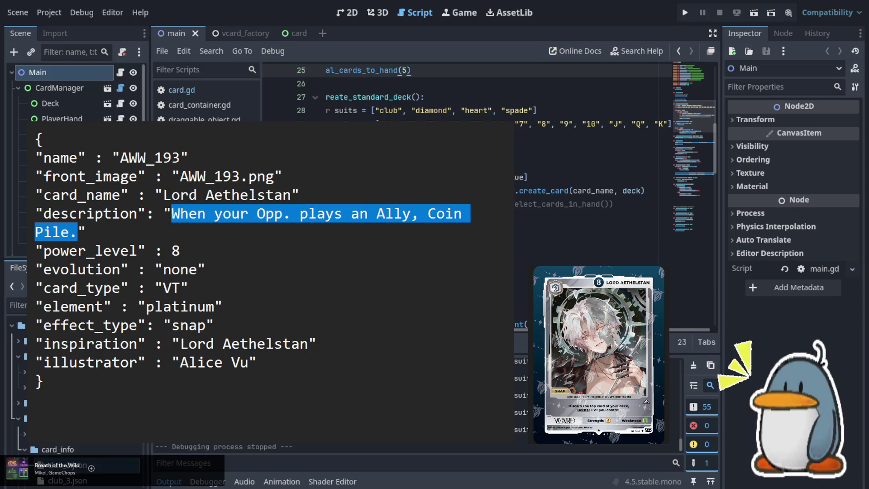
text(Discard )
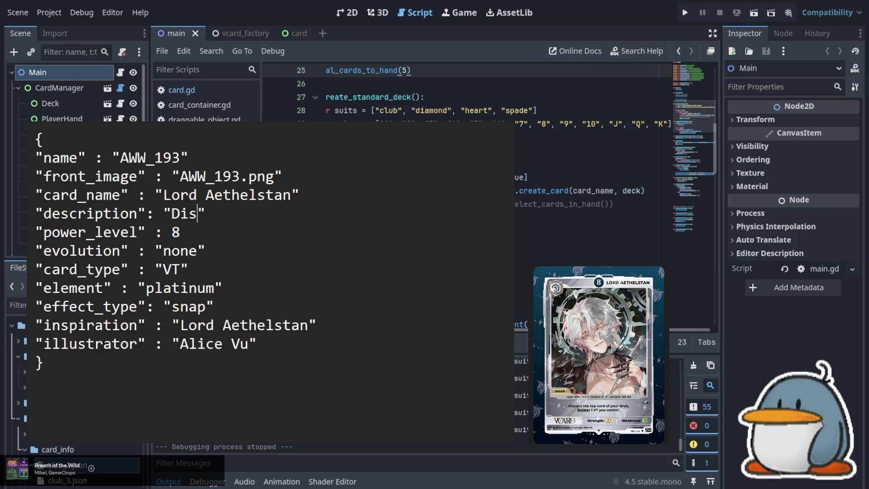
text(the )
text(top card)
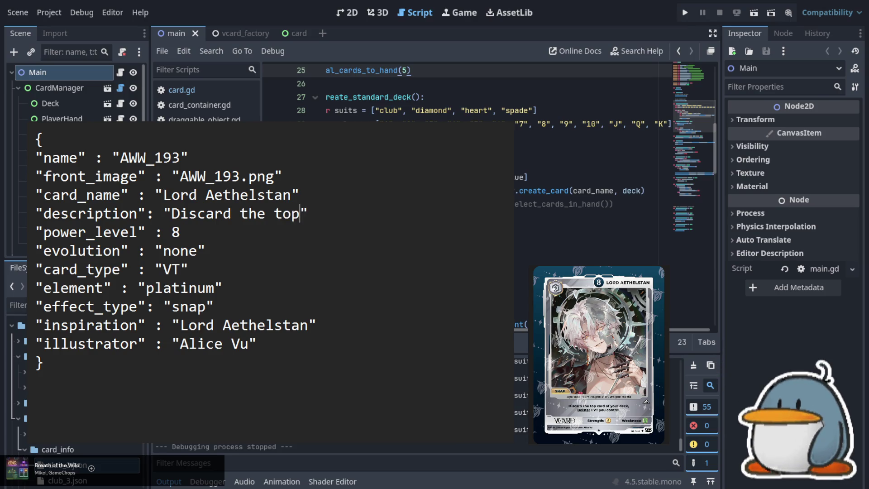
text( of your )
text(deck, )
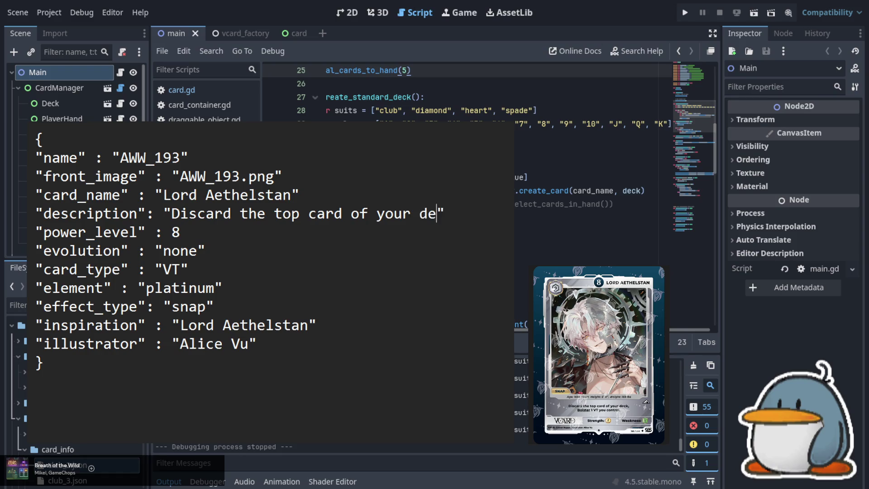
text(Bolster 1 VT you control.)
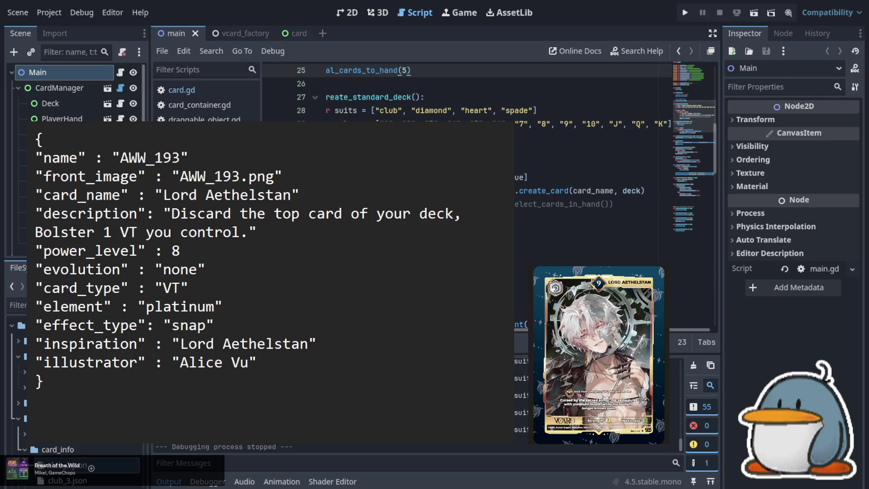
Renumber the entry to AWW_194 with image AWW_194.png and power level 9.
click(182, 157)
key(BackSpace)
text(4)
key(Down)
key(Right)
key(Right)
key(Right)
key(BackSpace)
text(4)
key(Down)
key(Down)
key(BackSpace)
text(9)
Set evolution to AWW_193 and change the effect type from snap to none.
key(Down)
key(Right)
key(Right)
key(shift+Left)
key(shift+Left)
key(shift+Left)
text(AWW_)
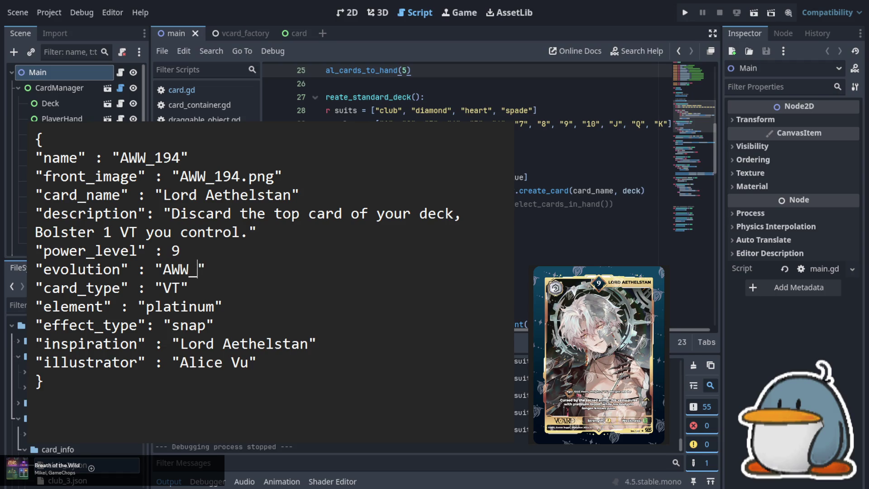
text(193)
key(Down)
key(Down)
key(Down)
key(Left)
key(shift+Left)
key(shift+Left)
key(shift+Left)
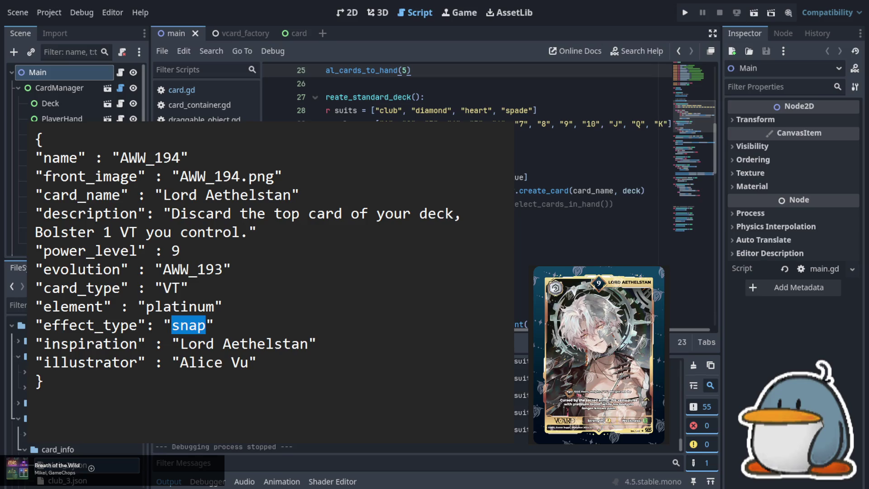
text(none)
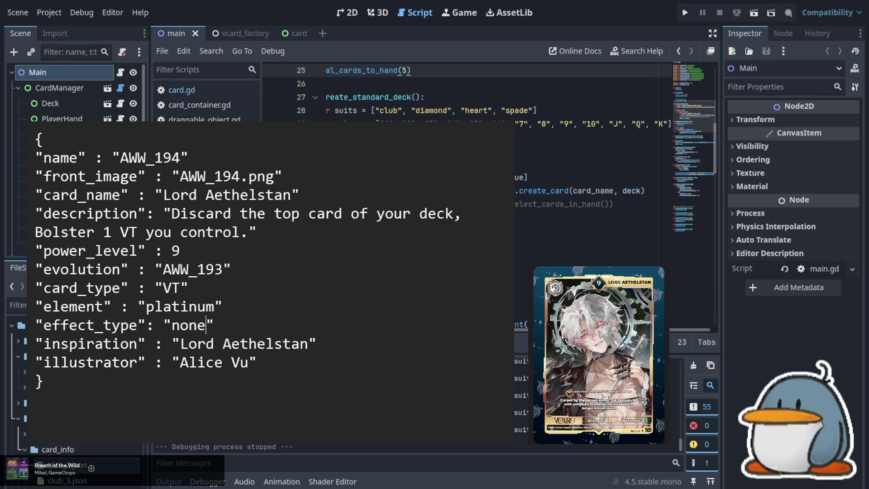
Replace the old description, starting it with 'Cursed by the sacred armor'.
key(Up)
key(Up)
key(Up)
key(Left)
key(Left)
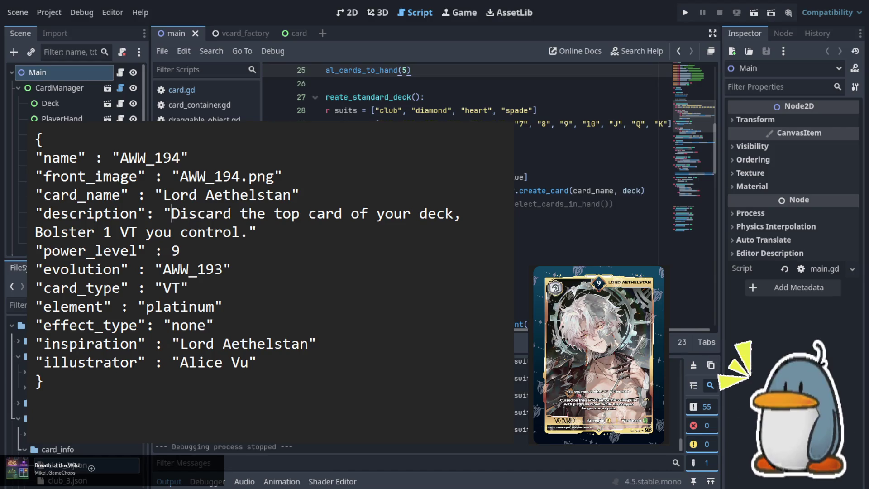
key(shift+Down)
key(shift+Right)
key(shift+Right)
key(shift+Right)
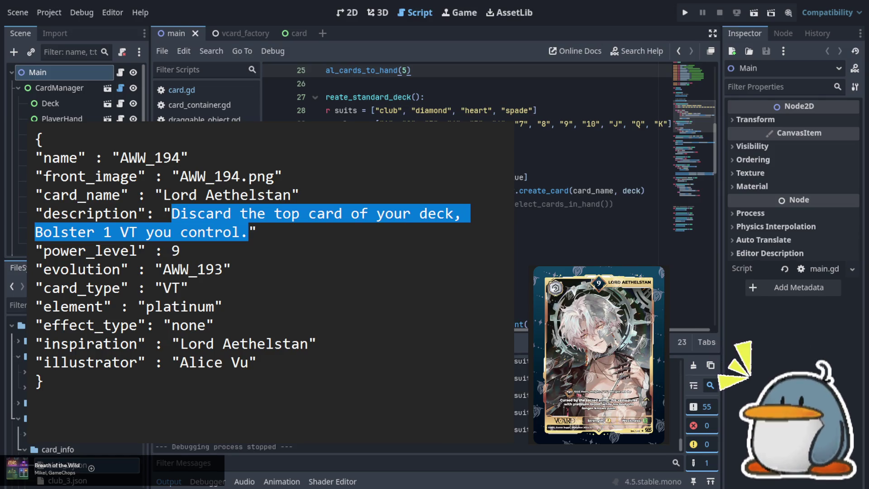
text(Cursed )
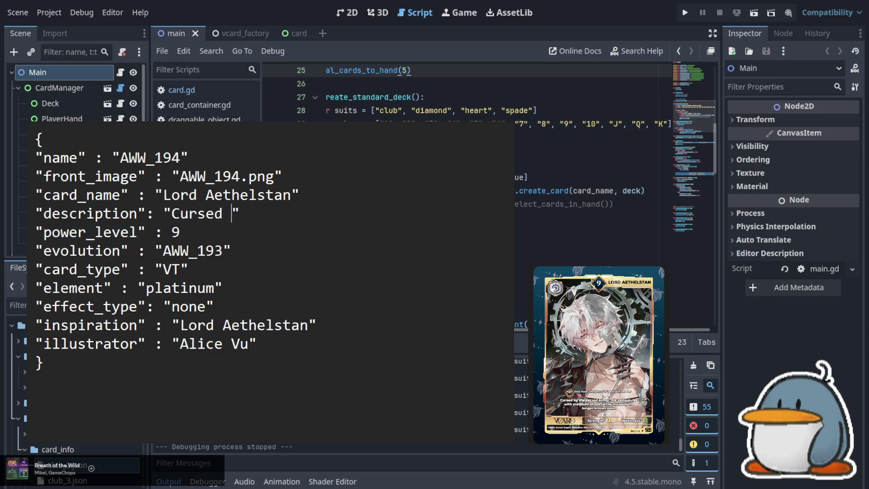
text(by the )
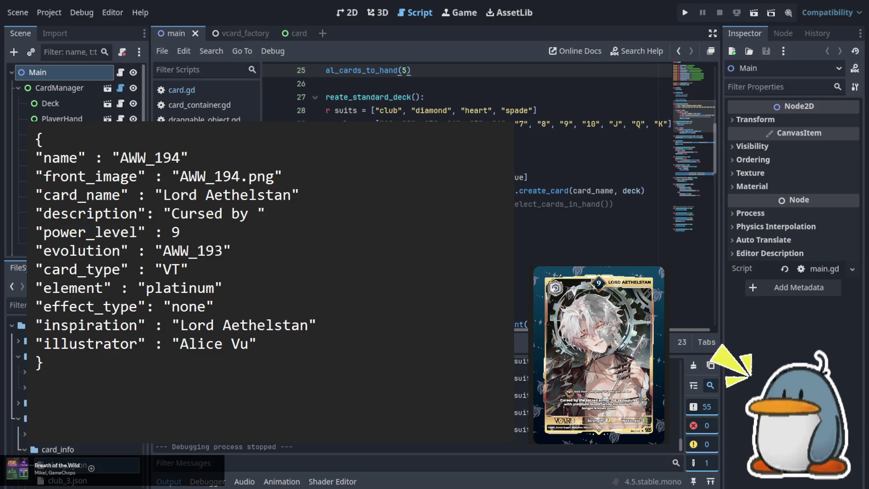
text(sac)
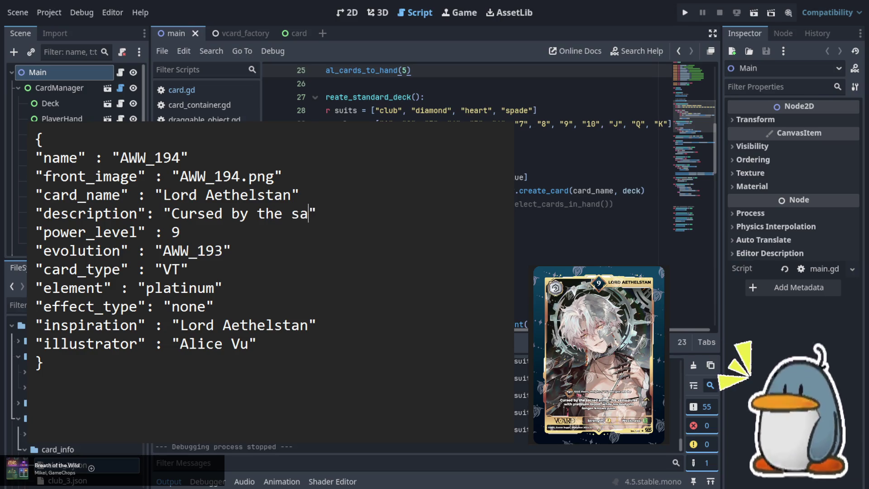
text(red armor)
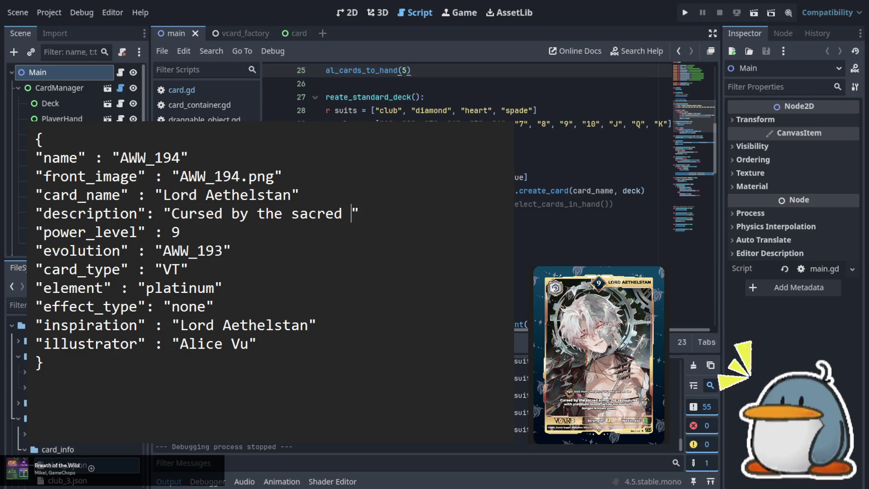
Extend the description with ', his veins pulse with platinum blood, while his body no longer knows pain.'.
key(BackSpace)
text(, his )
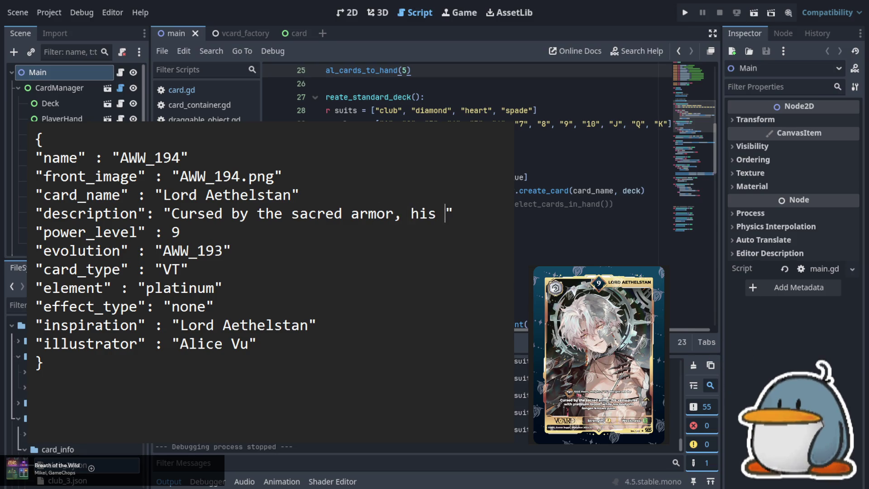
text(veins )
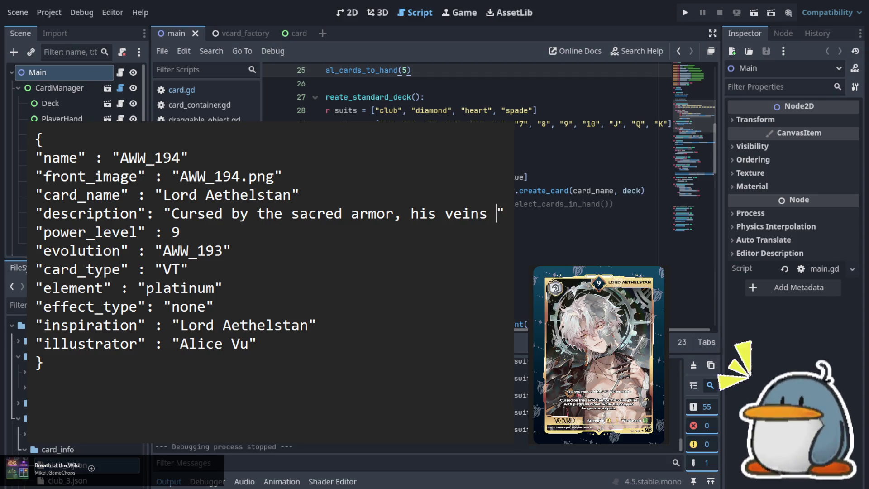
text(pulse )
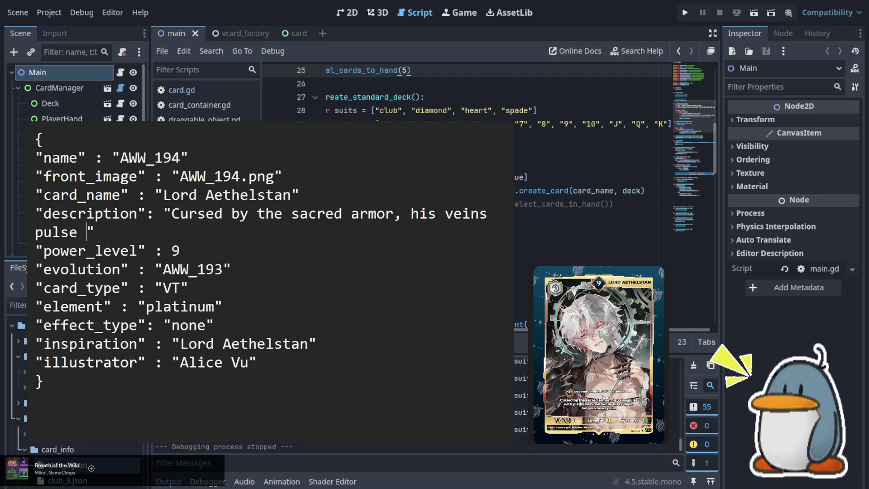
text(with platinm)
key(BackSpace)
key(BackSpace)
text(um blood)
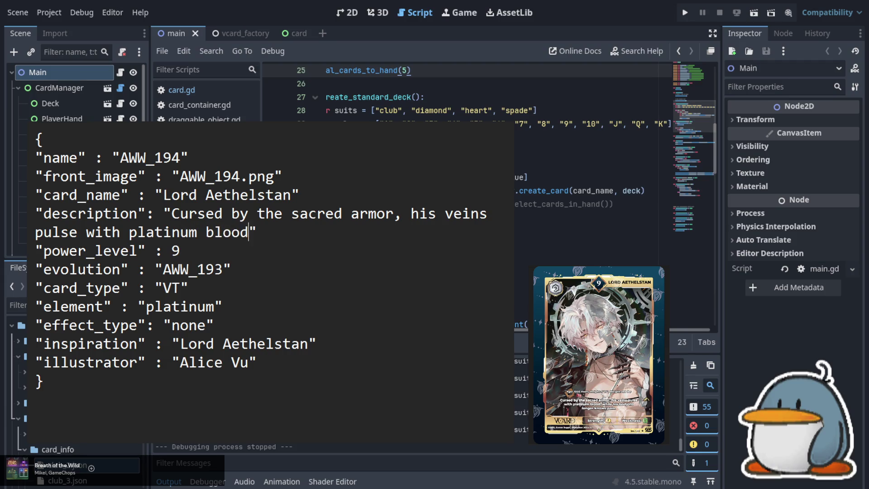
text(, while his body )
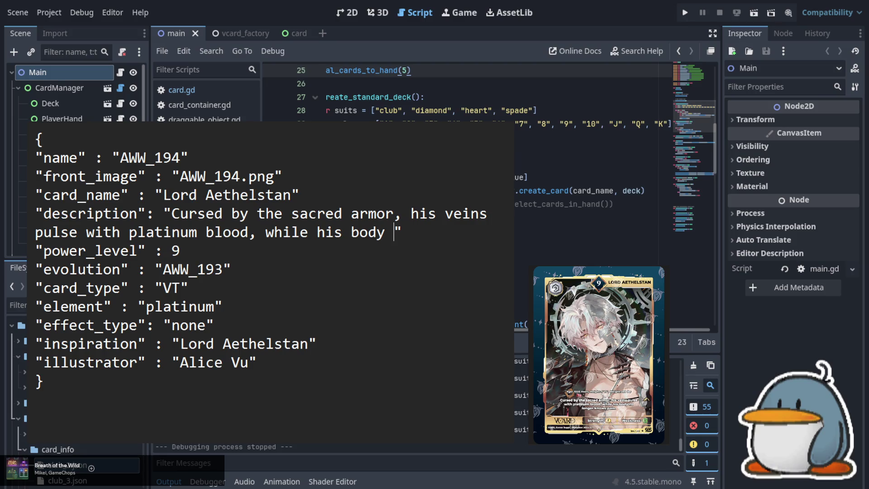
text(no longer knows pain)
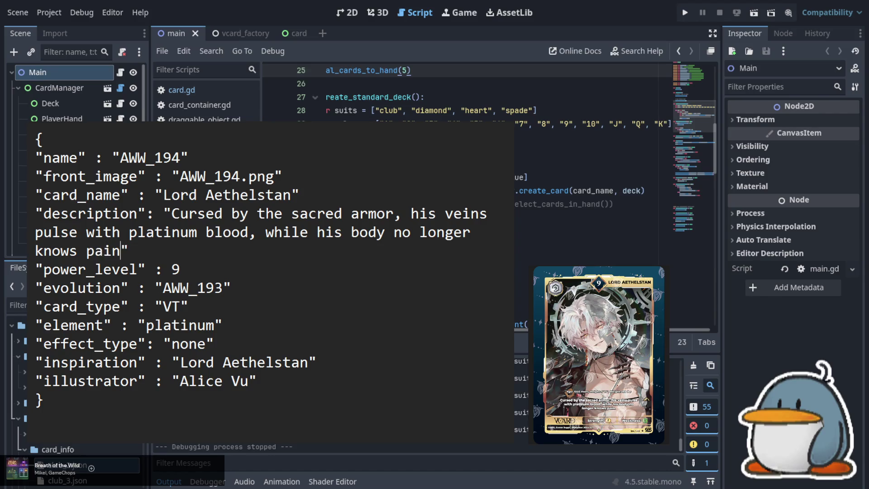
text(.)
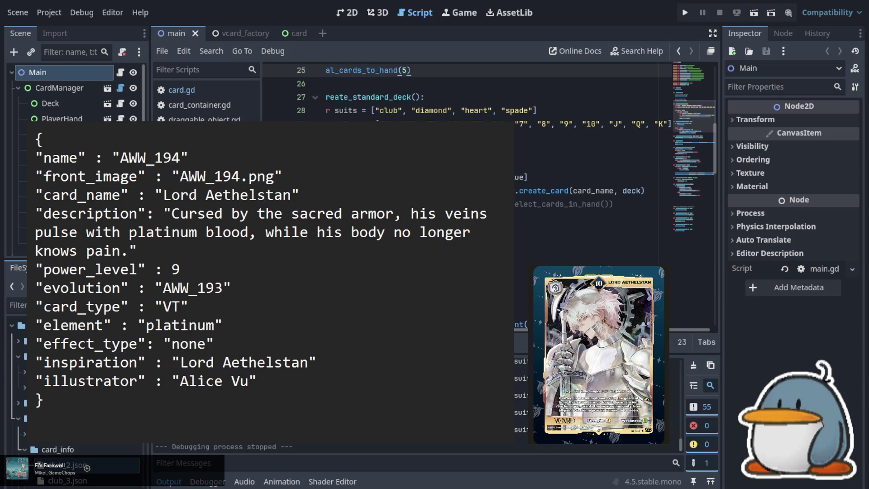
Renumber the entry to AWW_195 with image AWW_195.png.
click(180, 158)
key(BackSpace)
text(5)
key(Down)
key(Right)
key(Right)
key(Right)
key(BackSpace)
text(5)
Set power level to 10 and evolution to AWW_194.
key(Down)
key(Right)
key(Right)
key(Right)
key(shift+Left)
key(shift+Left)
key(shift+Left)
key(Down)
key(Down)
key(Down)
key(BackSpace)
text(10)
key(Down)
key(Right)
key(Right)
key(Right)
key(BackSpace)
text(4)
Rewrite the description: platinum armor forged by an ancient machine god, granting immunity from all pain.
key(Up)
key(Up)
key(Up)
key(Up)
key(Up)
key(Up)
key(Left)
key(Left)
key(Left)
key(Left)
key(shift+End)
key(shift+Left)
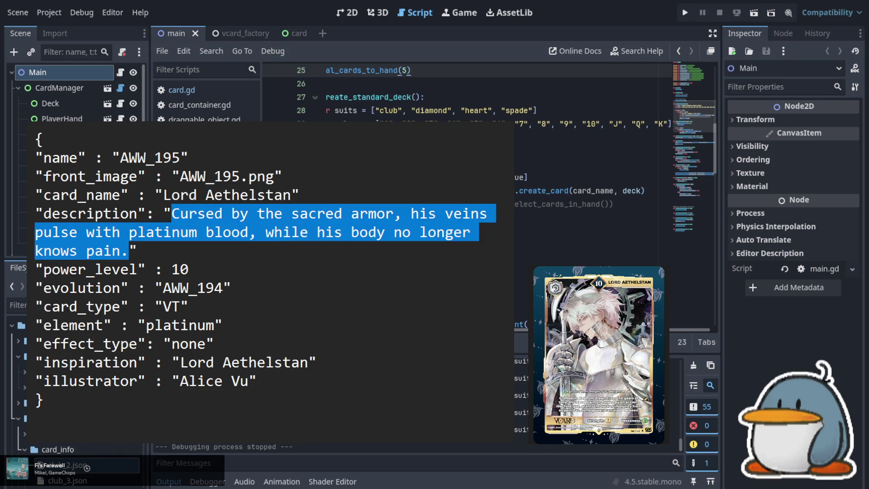
text(Crafted i)
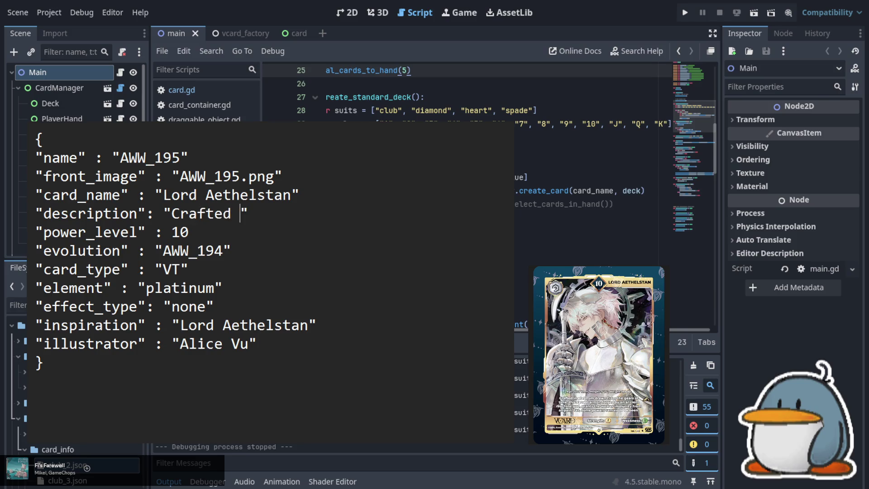
text(n plati)
text(num armor )
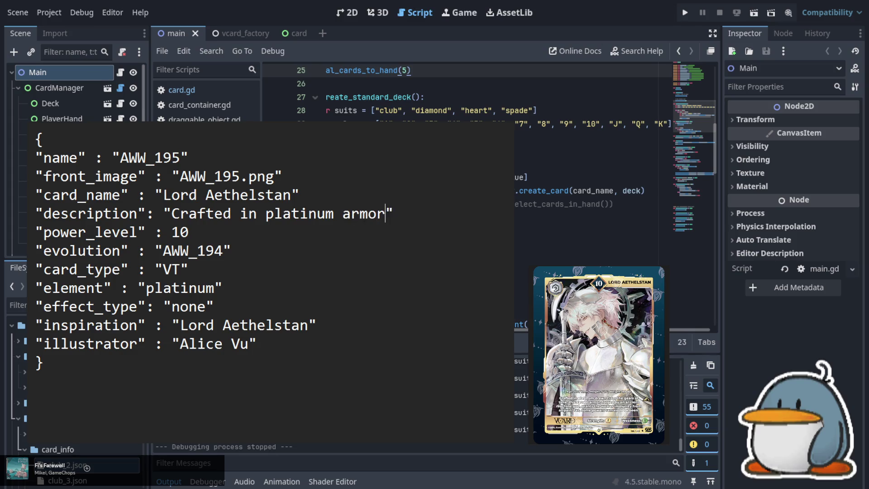
text(drawn )
text(from the gea)
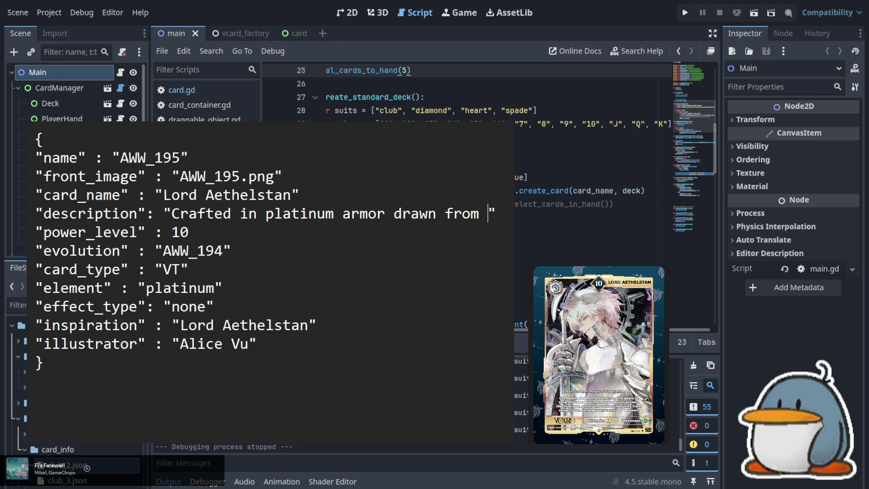
text(rs of ti)
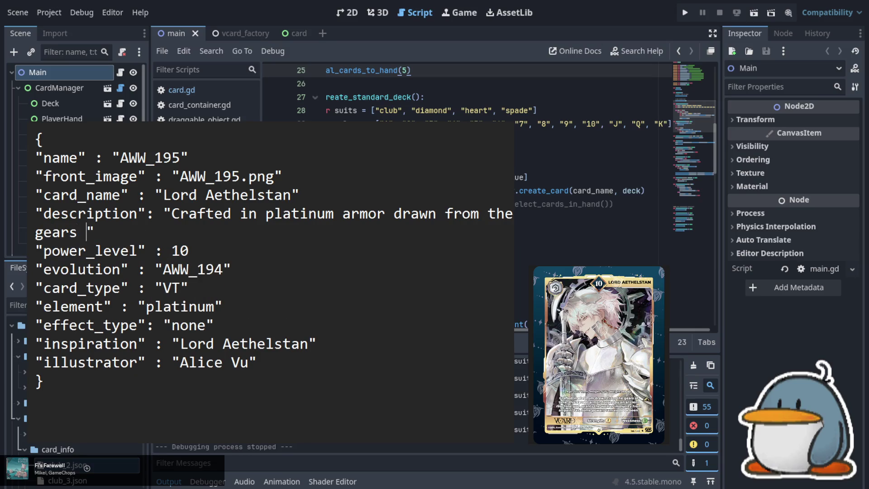
text(me, this )
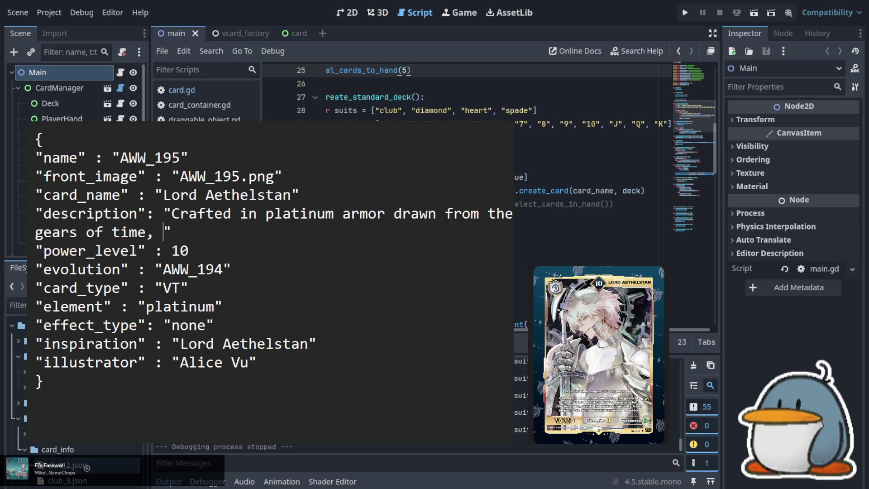
text(sacred arm)
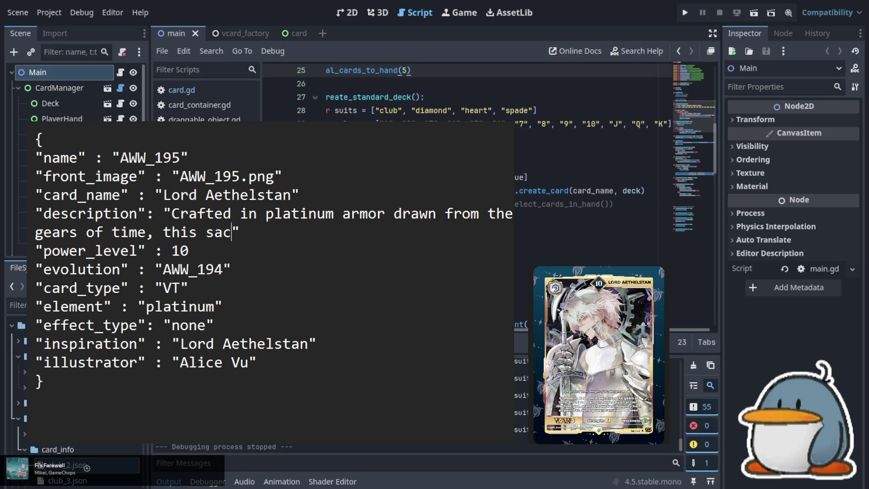
text(or)
key(BackSpace)
text(, forged)
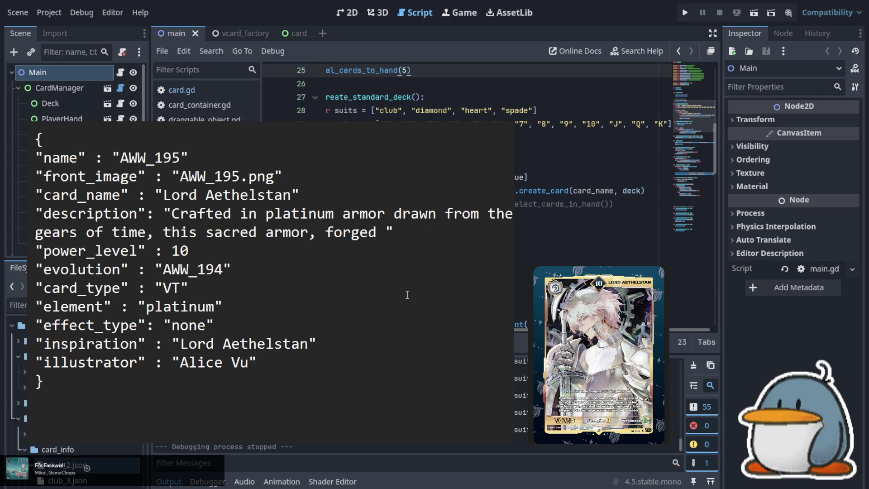
text(by an ancient)
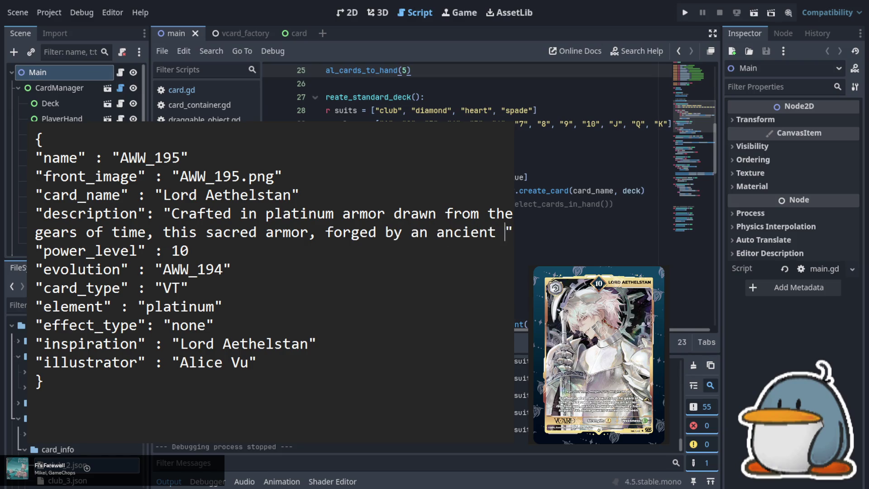
text( machine god)
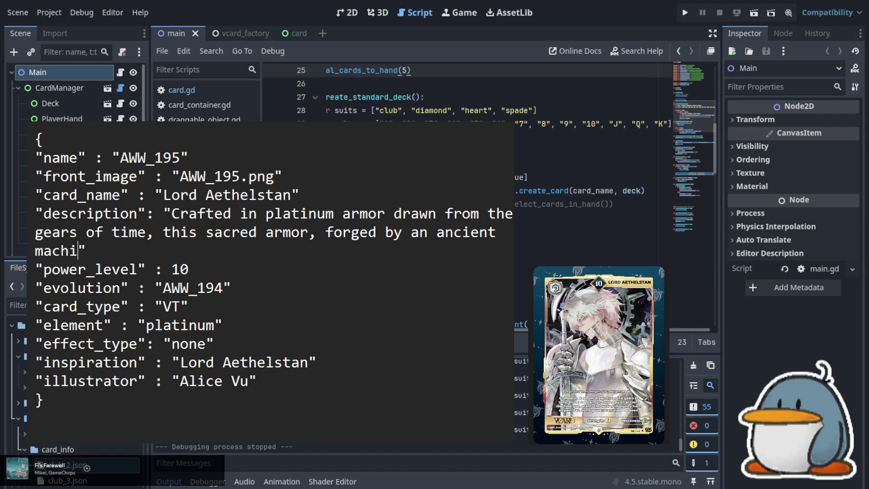
text(, gra)
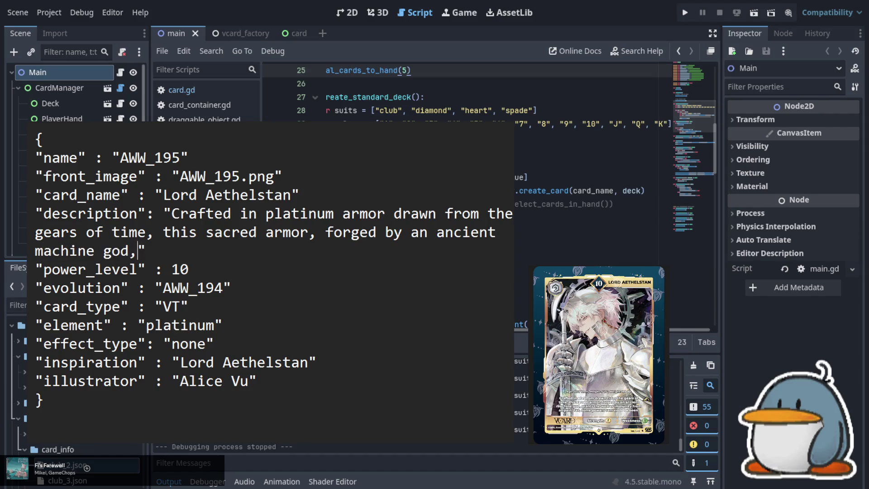
text(nts )
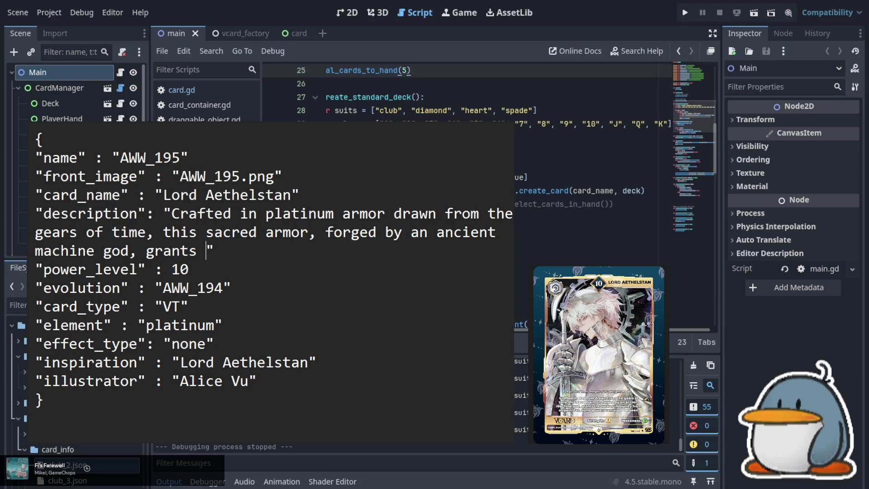
text(the wearere)
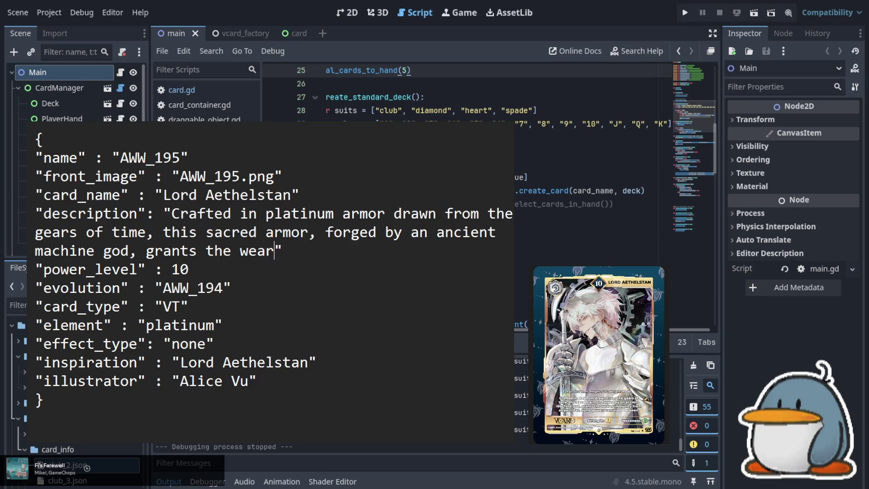
text( immunity)
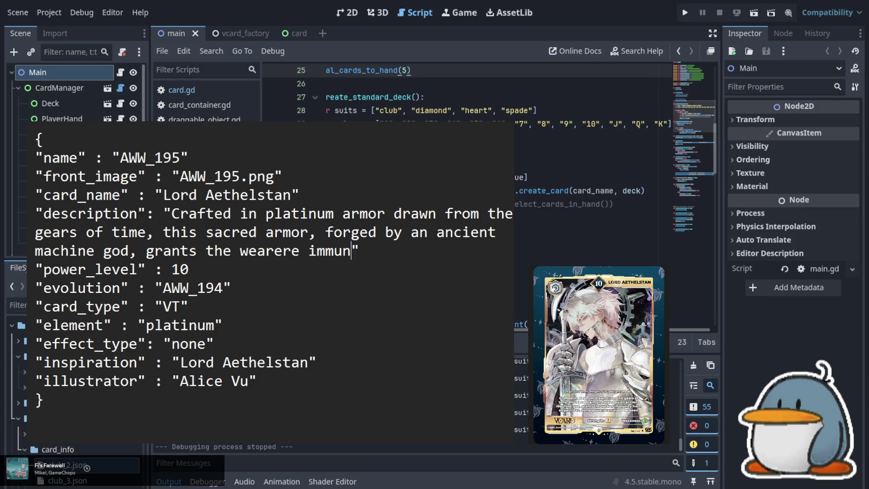
text( from all pai)
text(n)
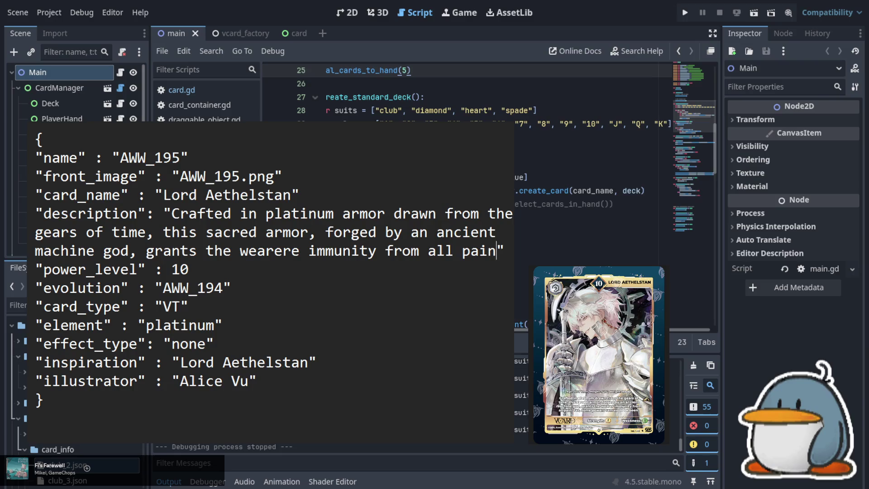
text(.)
key(Return)
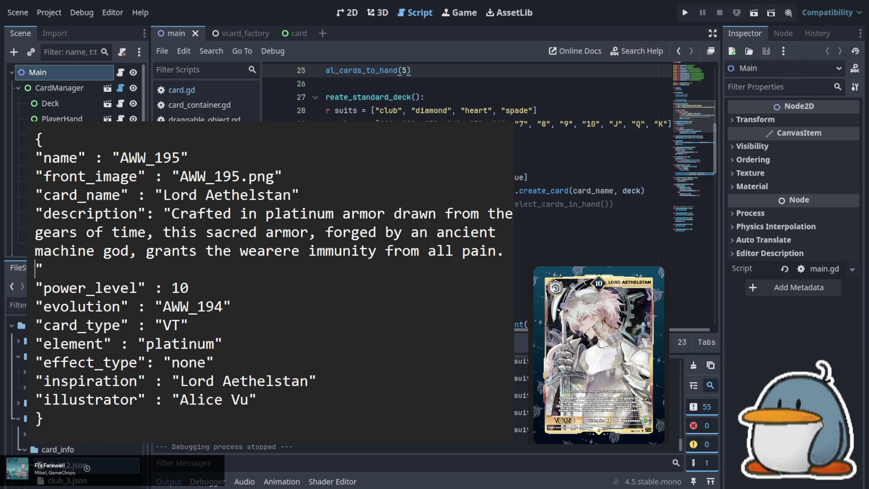
Correct 'wearere' and end the description with 'Yet, some powers remain to be seen.'.
key(Right)
key(Right)
key(Right)
key(BackSpace)
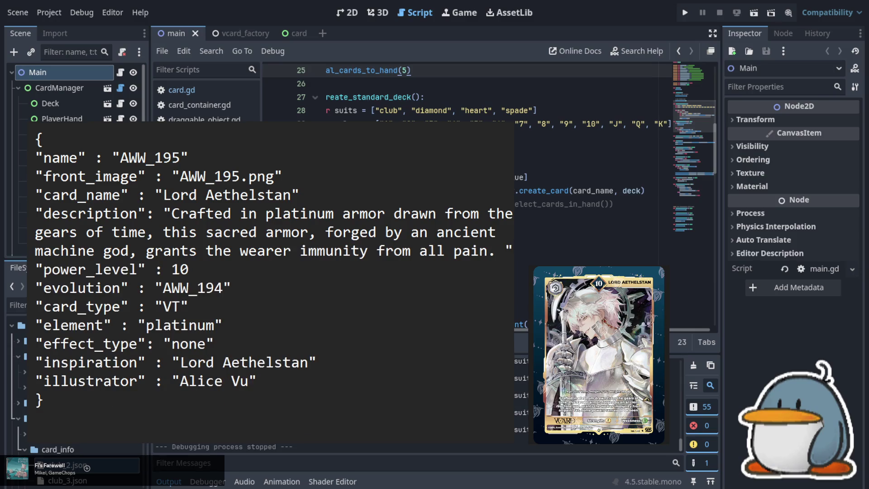
key(Right)
key(Right)
key(Right)
text(et)
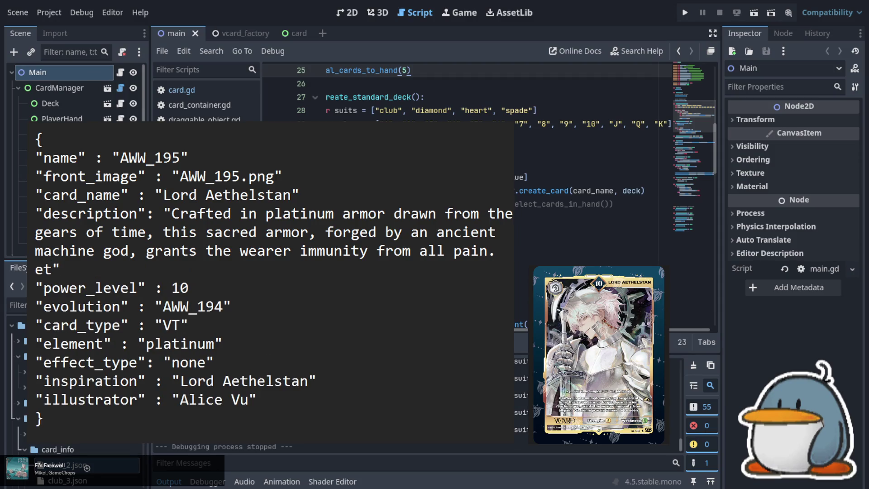
key(BackSpace)
key(BackSpace)
text(Yet)
text(, some pe)
key(BackSpace)
text(owers remain to be sen)
key(BackSpace)
text(en.)
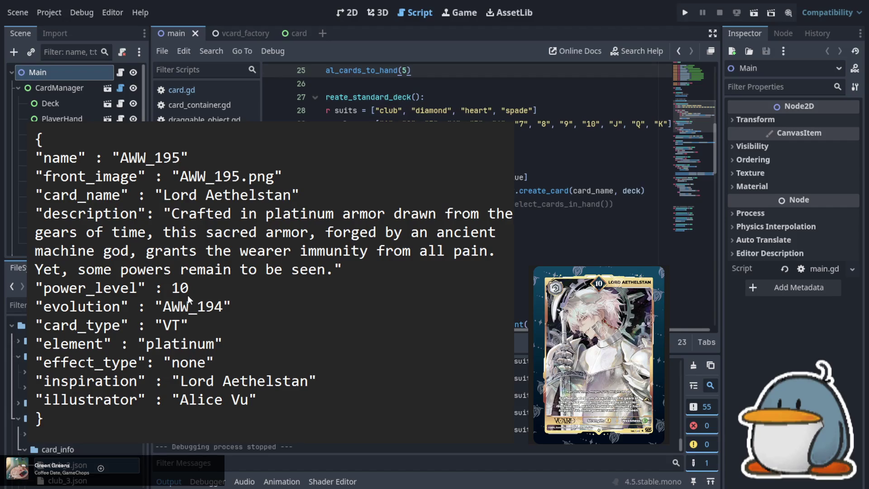
key(alt+Tab)
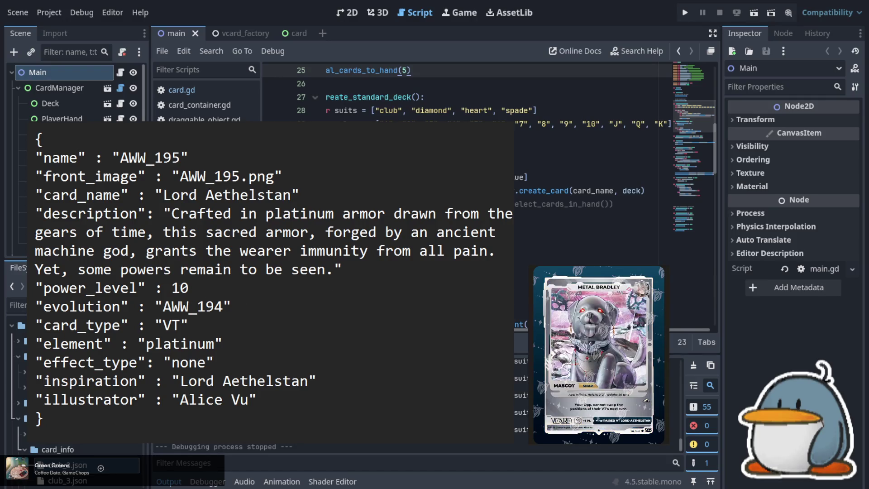
Renumber the entry to AWW_196 with image AWW_196.png.
click(181, 157)
key(BackSpace)
text(6)
key(Down)
key(Right)
key(Right)
key(Right)
key(BackSpace)
text(6)
Rename the card from Lord Aethelstan to Metal Bradley and set power level to 0.
key(Down)
key(Right)
key(Right)
key(Right)
key(shift+Left)
key(shift+Left)
key(shift+Left)
key(shift+Left)
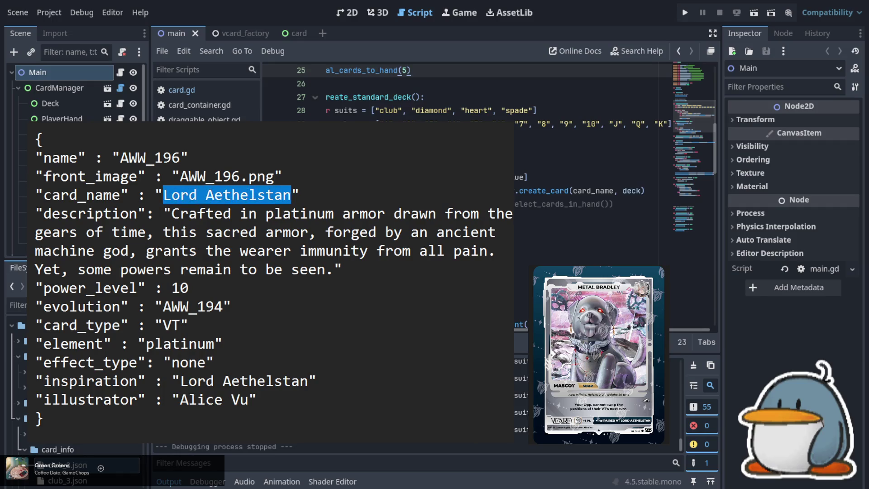
text(Metal )
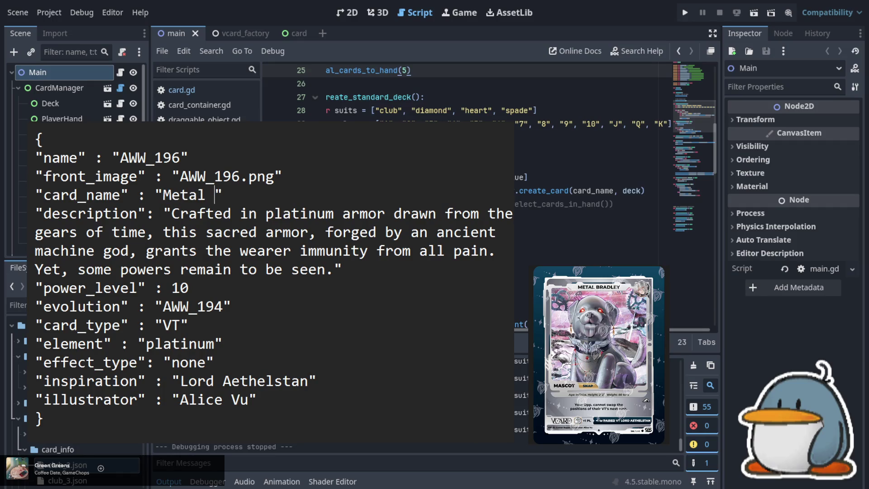
text(Bradley)
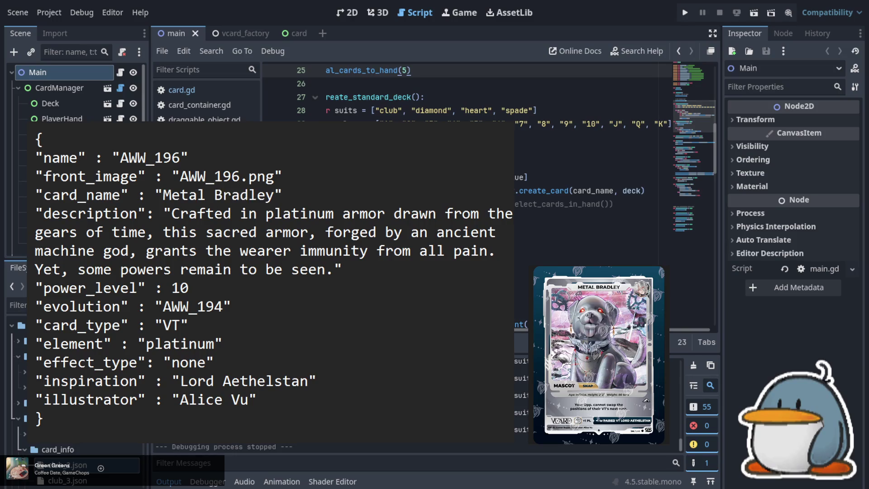
key(Down)
key(Down)
key(Down)
key(Up)
key(Left)
key(BackSpace)
key(Down)
key(Left)
key(Left)
key(Right)
key(shift+Right)
key(shift+Right)
key(shift+Right)
key(shift+Right)
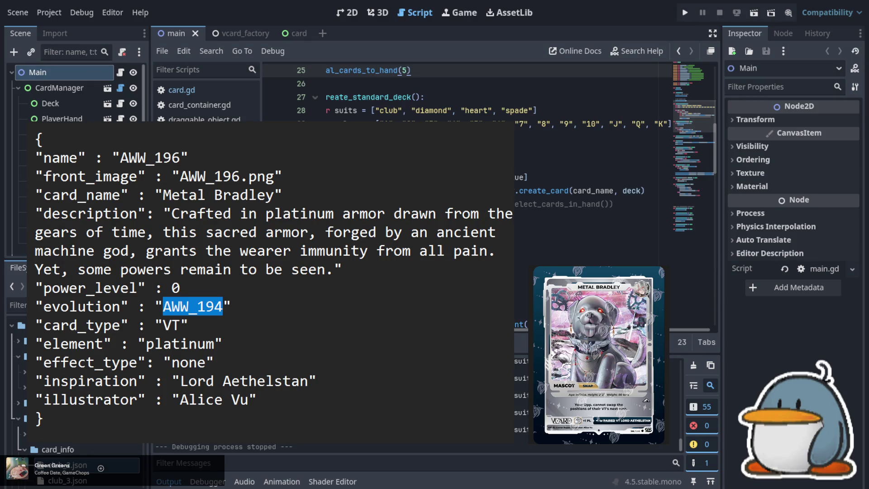
Change the evolution value to AWW_193 and rename the evolution key to pair.
key(Right)
key(BackSpace)
text(3)
key(Left)
key(Left)
key(Left)
key(Left)
key(shift+Left)
key(shift+Left)
key(shift+Left)
key(shift+Left)
key(shift+Left)
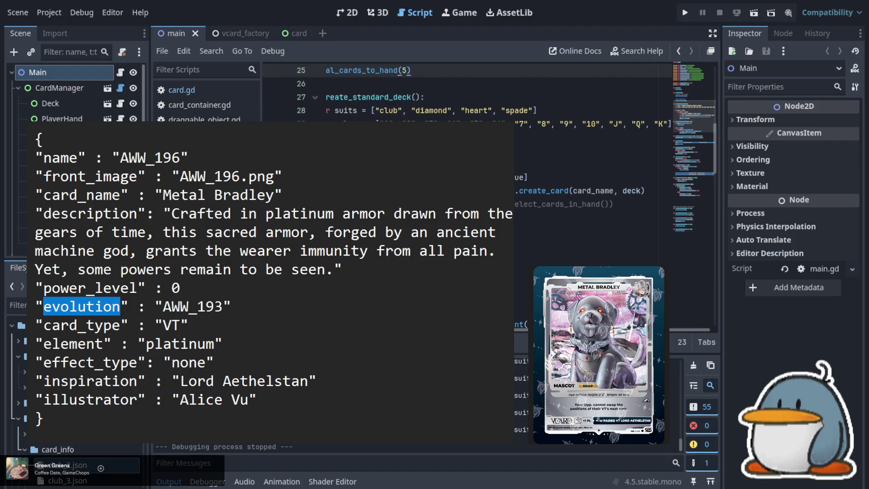
text(pair)
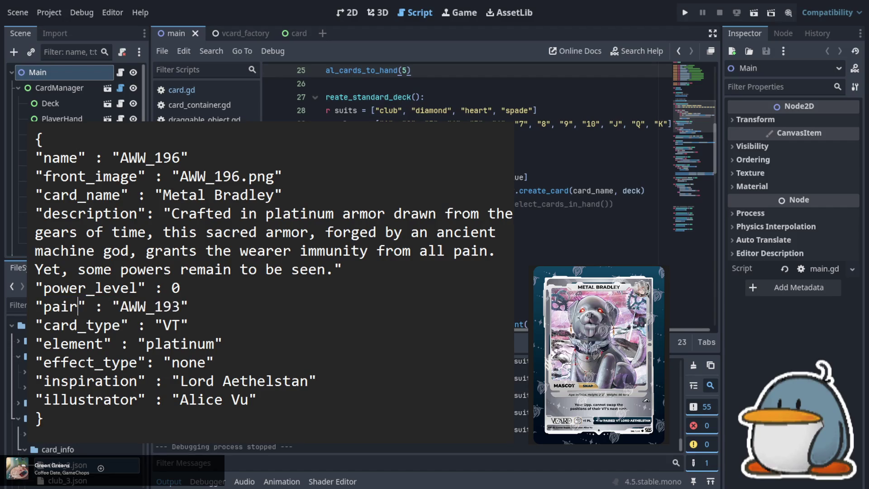
key(Right)
key(Right)
key(Right)
key(Down)
key(Down)
key(Right)
key(Right)
key(Right)
click(189, 308)
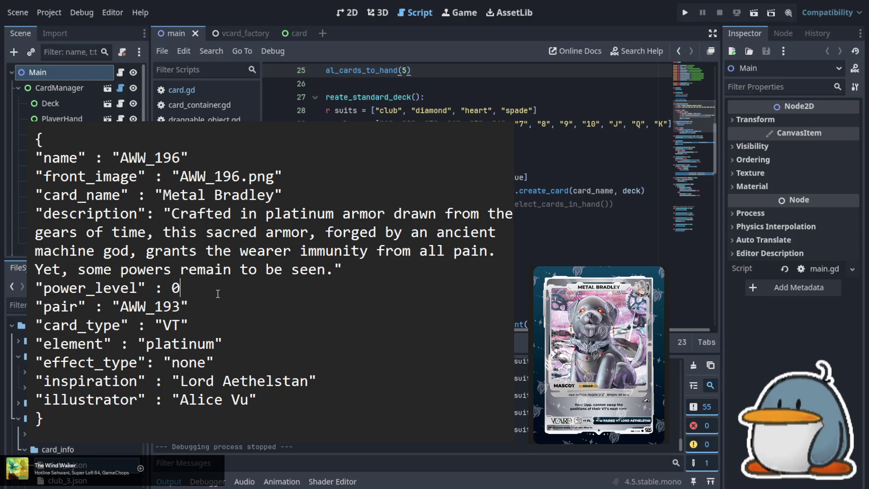
click(199, 306)
click(207, 362)
Change Metal Bradley's effect type from none to snap.
key(shift+Left)
key(shift+Left)
key(shift+Left)
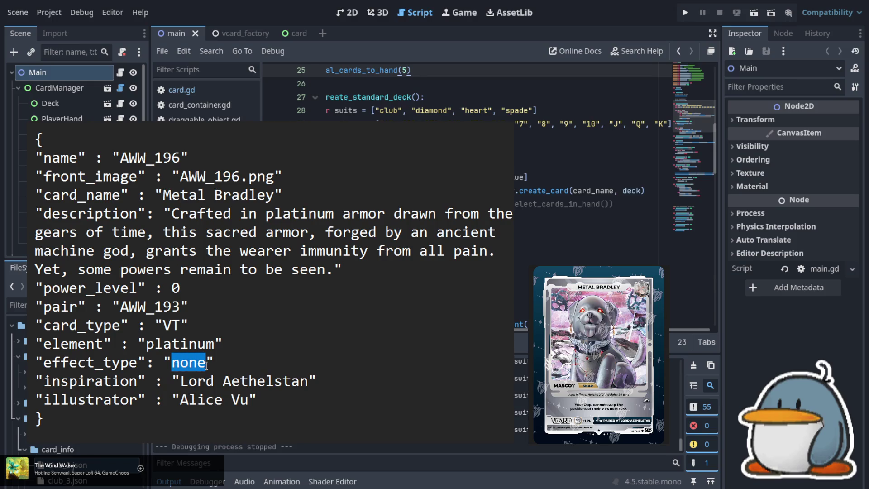
text(snap)
key(Up)
key(Up)
key(Up)
key(Up)
key(Up)
key(Up)
Replace the description with 'Your Opp. cannot swap the positions of their VT's next turn.'.
key(Left)
key(Left)
key(Left)
key(shift+Down)
key(shift+Down)
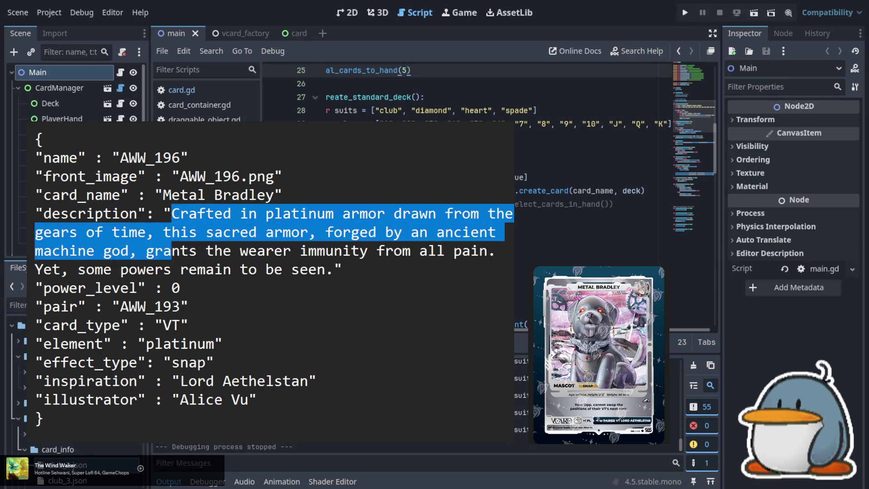
key(shift+Down)
key(shift+Right)
key(shift+Right)
key(shift+Right)
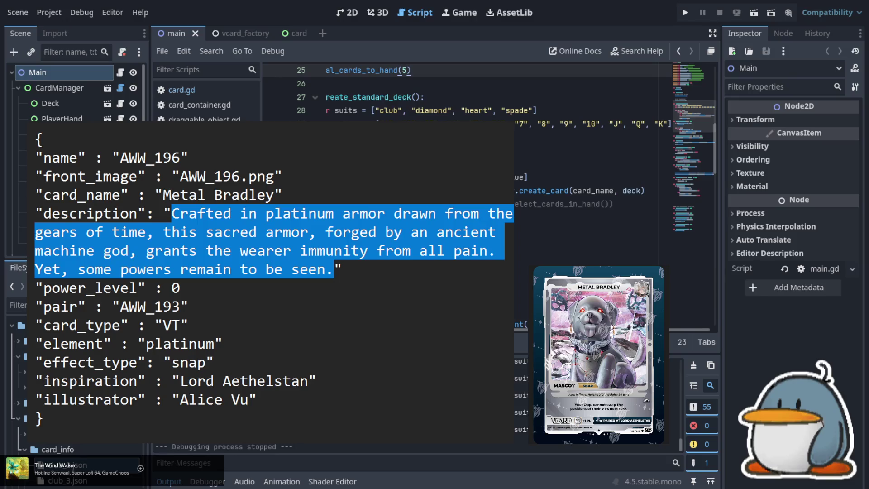
text(You)
key(BackSpace)
text(r Opp. cannot swap the position)
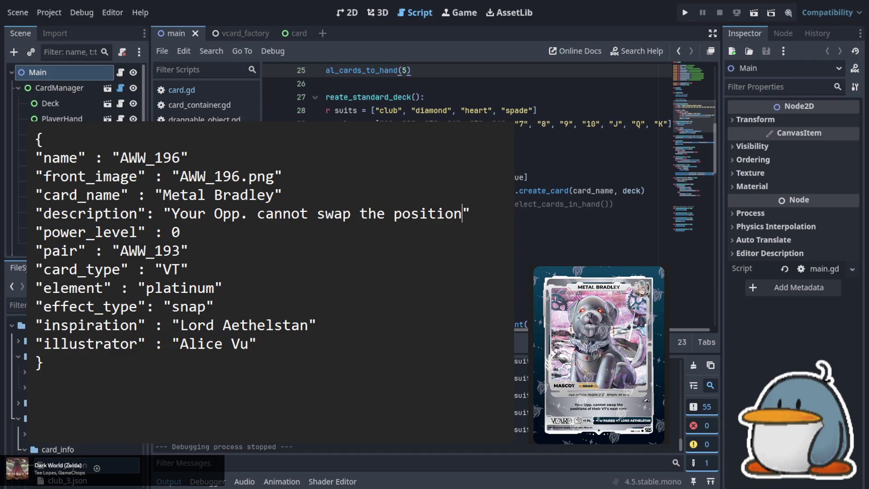
text(s of their )
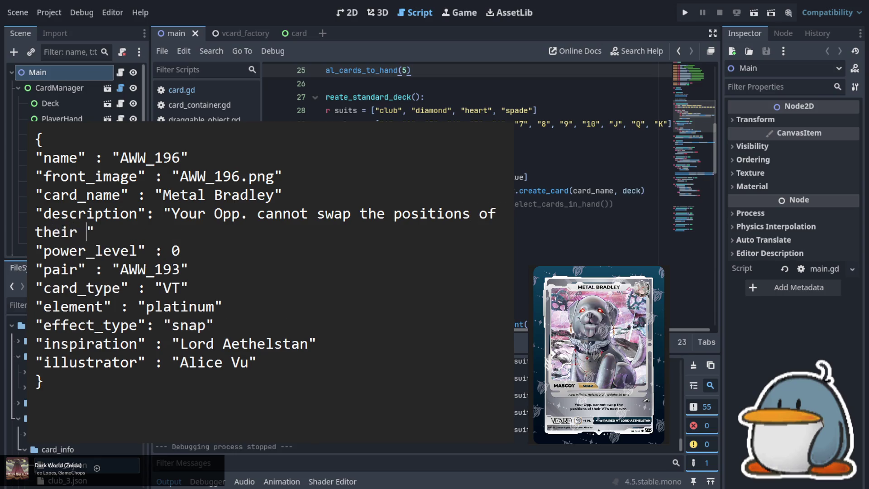
text(VT's next turn)
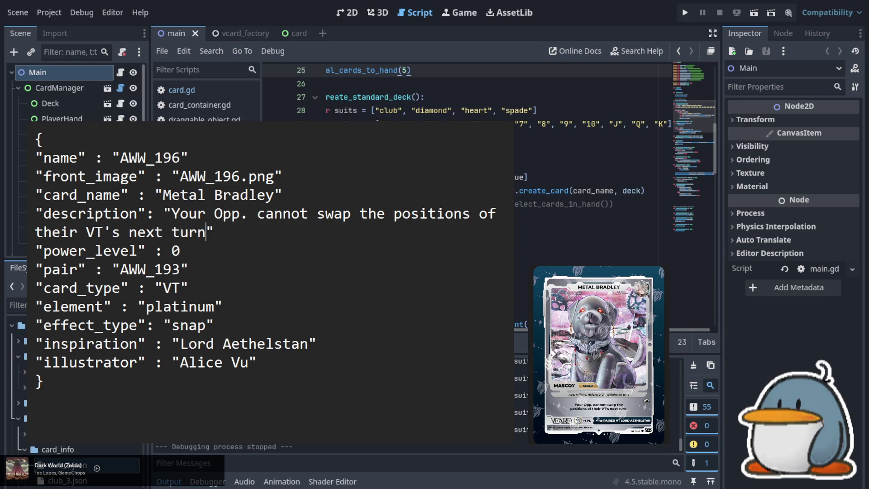
text(.)
Review the AWW_196 entry's power level, illustrator and card name lines.
click(180, 251)
click(255, 363)
key(Up)
key(Up)
key(Up)
key(Up)
key(Up)
key(Up)
key(Down)
key(Down)
key(Down)
key(Down)
key(Down)
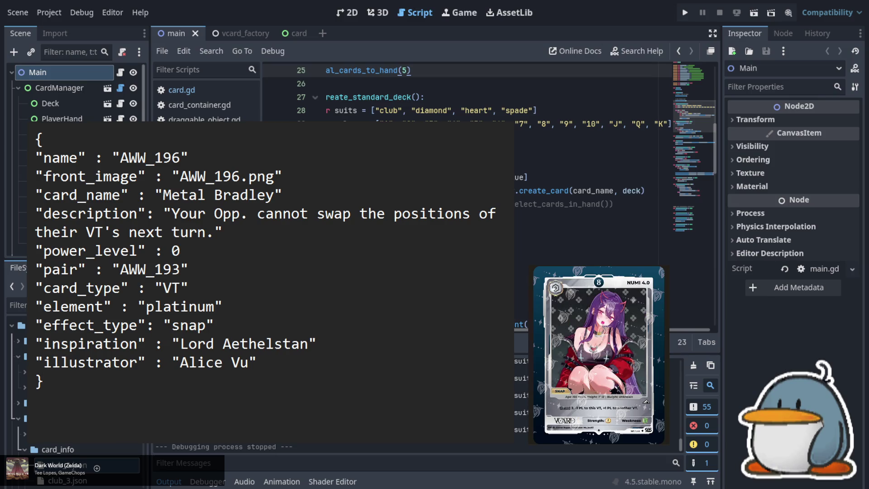
click(180, 158)
Renumber the entry to AWW_197 with image AWW_197.png.
key(BackSpace)
text(7)
key(Down)
key(Right)
key(Right)
key(Right)
key(BackSpace)
text(7)
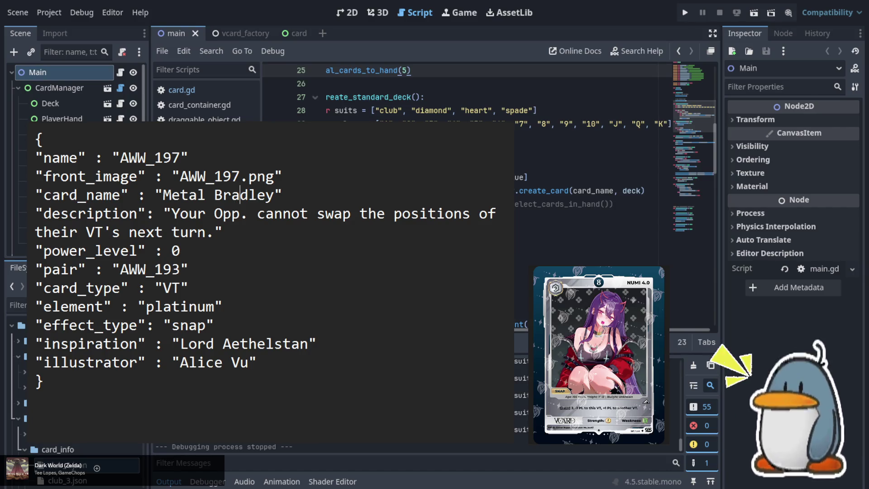
Rename the card from Metal Bradley to Numi 4.0.
key(Down)
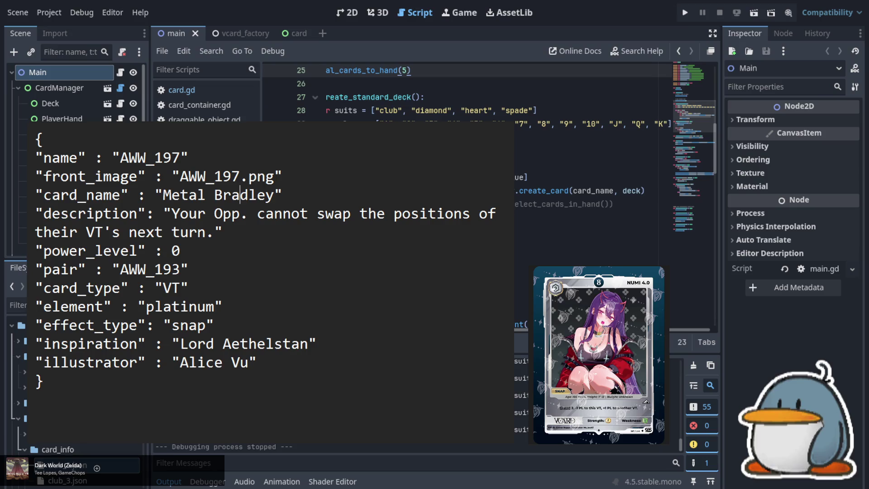
key(End)
key(shift+Left)
key(shift+Left)
key(shift+Left)
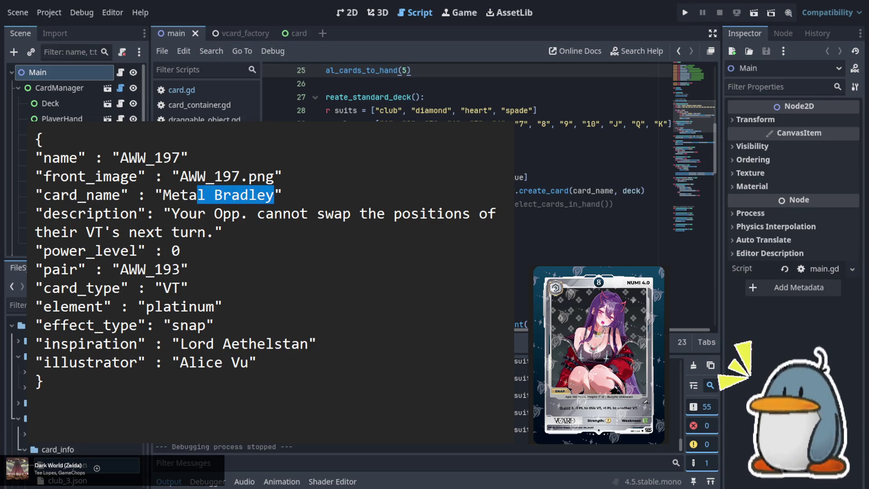
key(shift+Left)
key(shift+Left)
key(shift+Left)
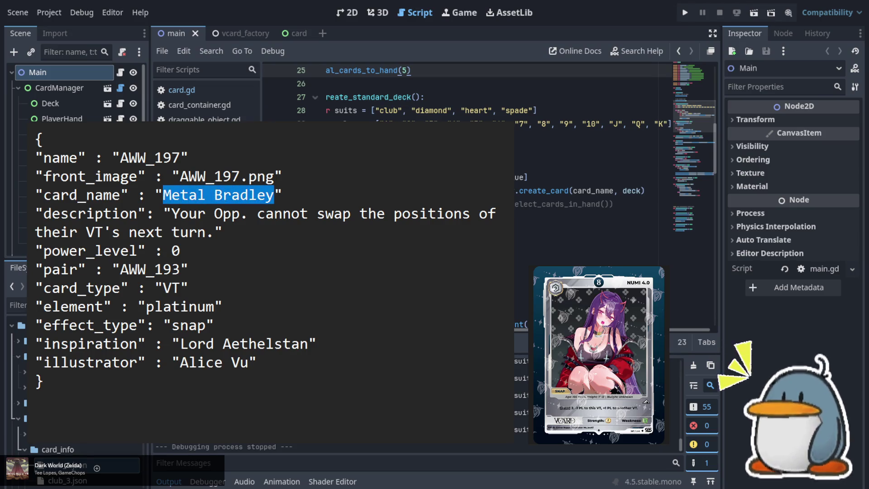
text(Numi )
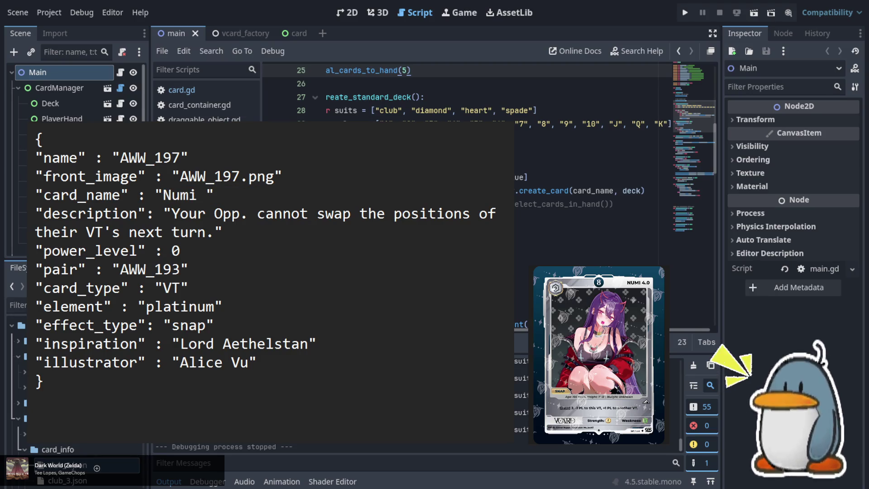
text(4.0)
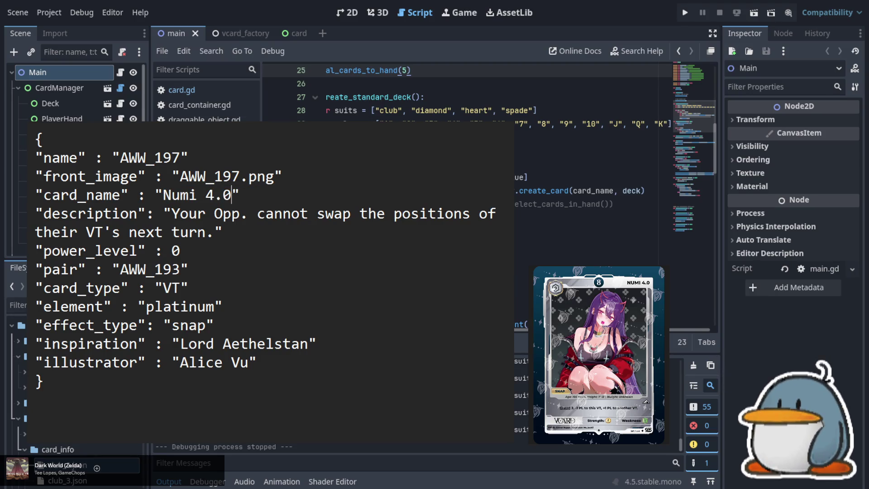
Set power level to 8 and the pair value to none.
key(Down)
key(Down)
key(Down)
key(BackSpace)
text(8)
key(Down)
key(shift+Left)
key(shift+Left)
key(shift+Left)
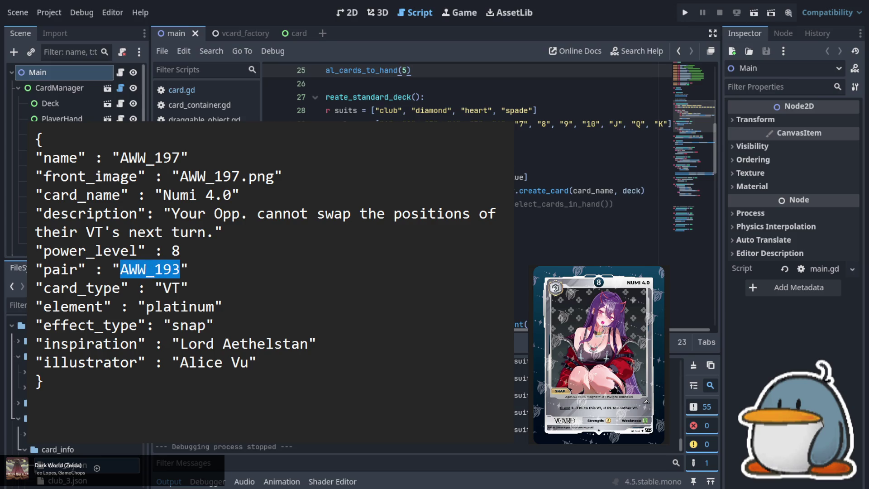
text(none)
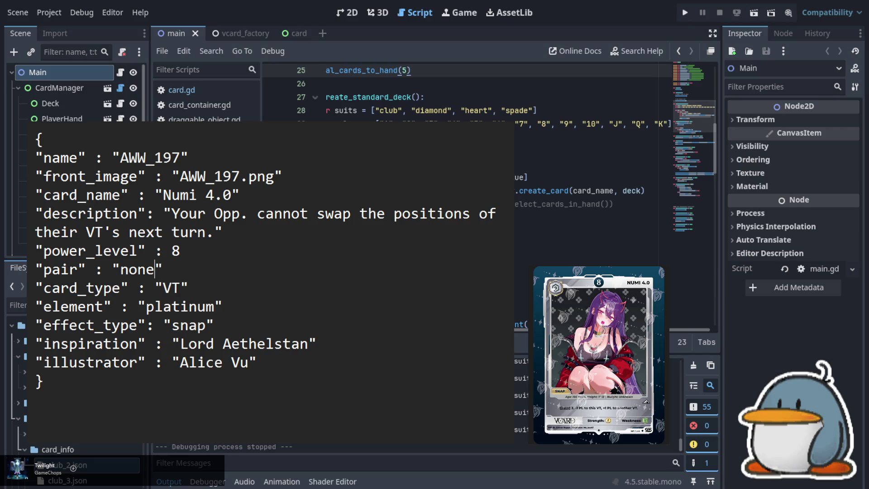
key(Right)
key(Right)
Rename the pair key to evolution.
key(Up)
key(Left)
key(Left)
key(Left)
key(Left)
key(shift+Left)
key(shift+Left)
key(shift+Left)
text(evolution)
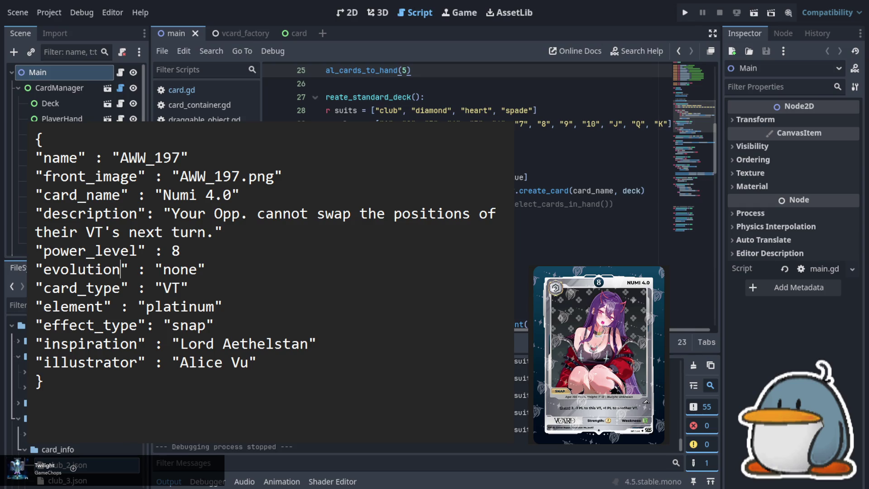
Select the old inspiration value Lord Aethelstan for replacement.
key(Down)
key(Down)
key(Down)
key(Right)
key(Right)
key(Right)
key(Right)
key(shift+Right)
key(shift+Right)
key(shift+Right)
key(shift+Right)
key(shift+Right)
key(shift+Right)
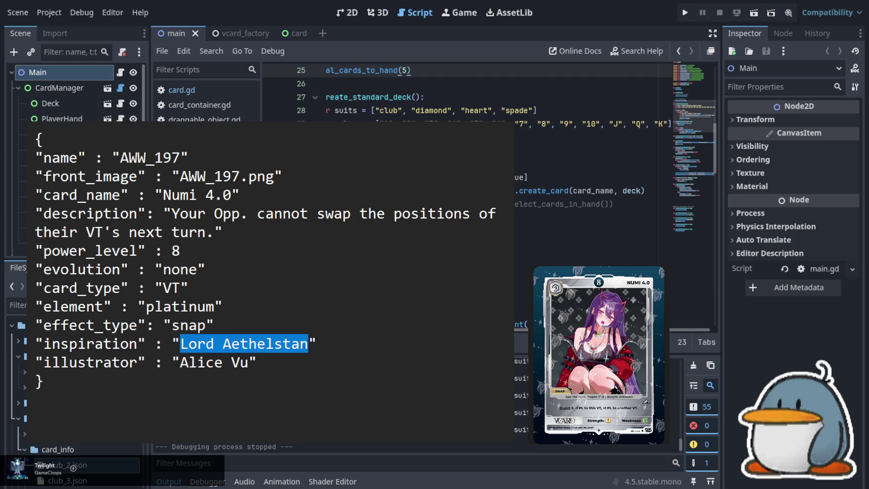
drag(180, 344, 308, 352)
Set AWW_197's inspiration to 'Akuma Nihumune' and replace the illustrator with the artist credited on the card.
text(Akuma )
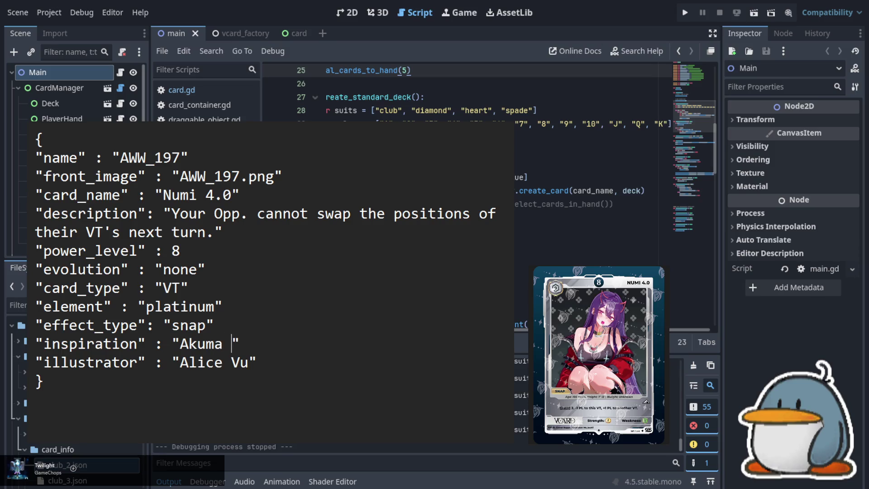
text(Nihum)
text(e)
key(BackSpace)
key(BackSpace)
key(BackSpace)
text(mune)
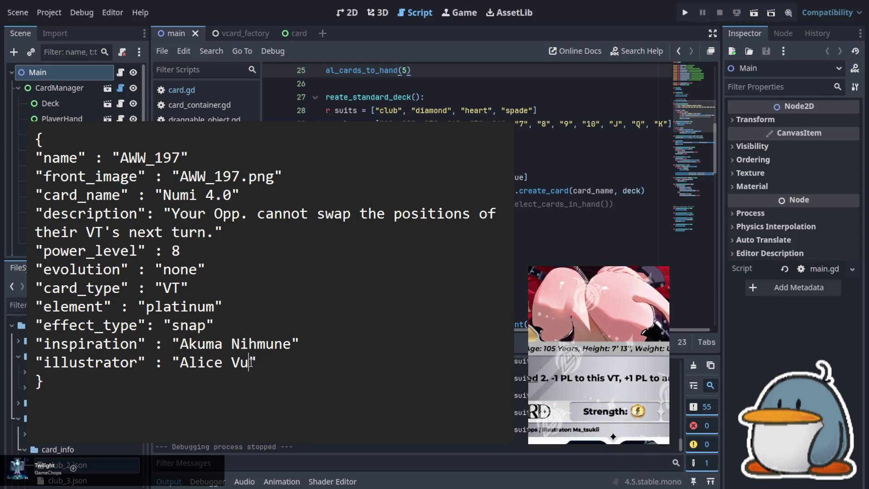
key(shift+Left)
key(shift+Left)
key(shift+Left)
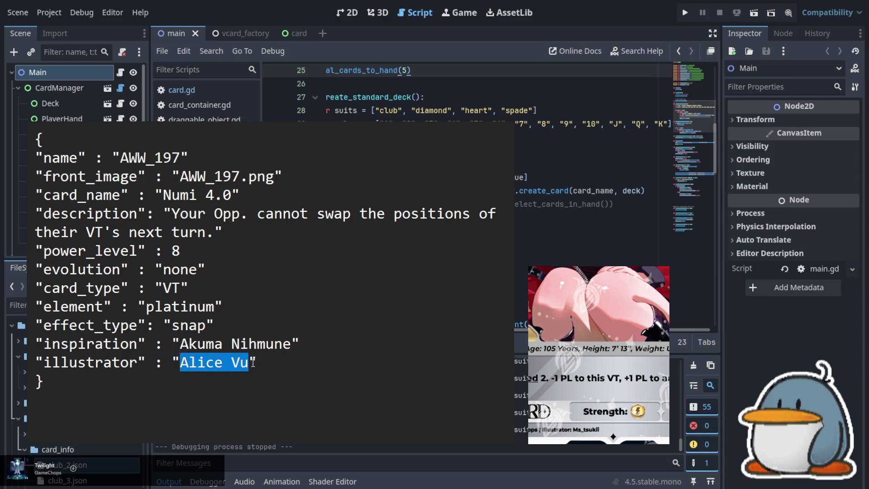
text(Ms_)
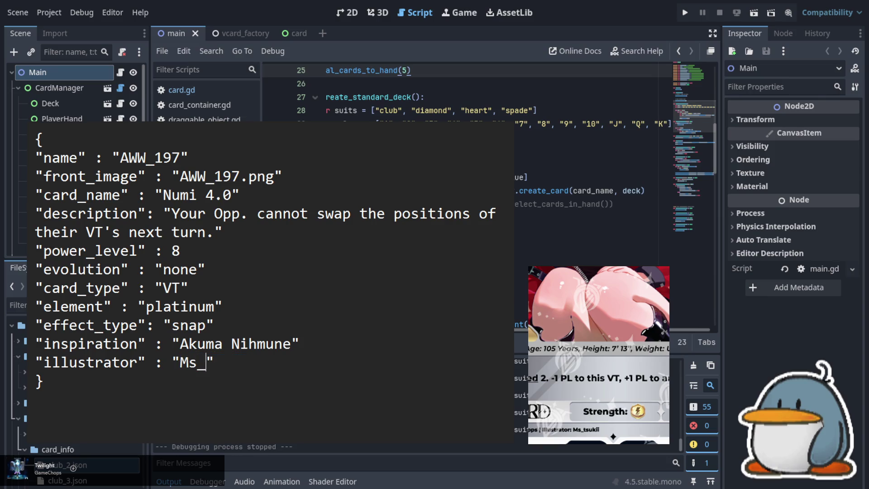
text(tsukii)
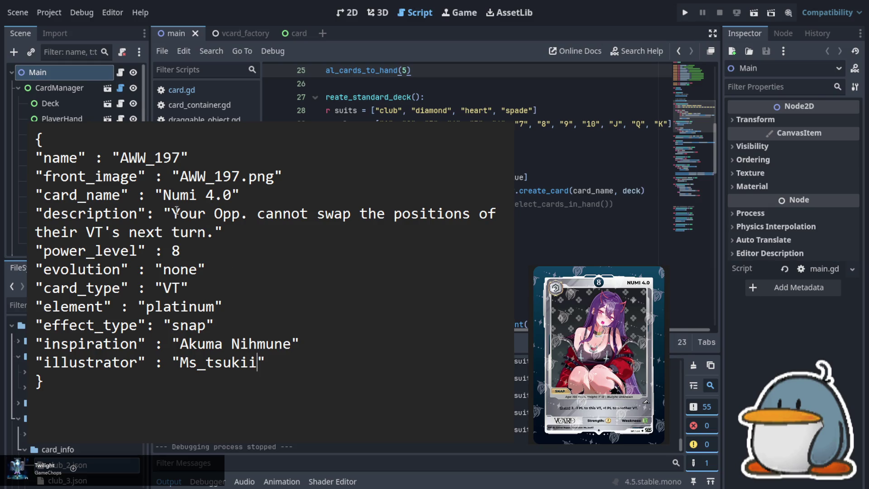
Overwrite AWW_197's old description with 'Greed 2. -1 PL to this VT, +1 PL to another VT.'.
mouse_move(173, 214)
mouse_down()
mouse_move(181, 232)
mouse_move(220, 230)
mouse_up()
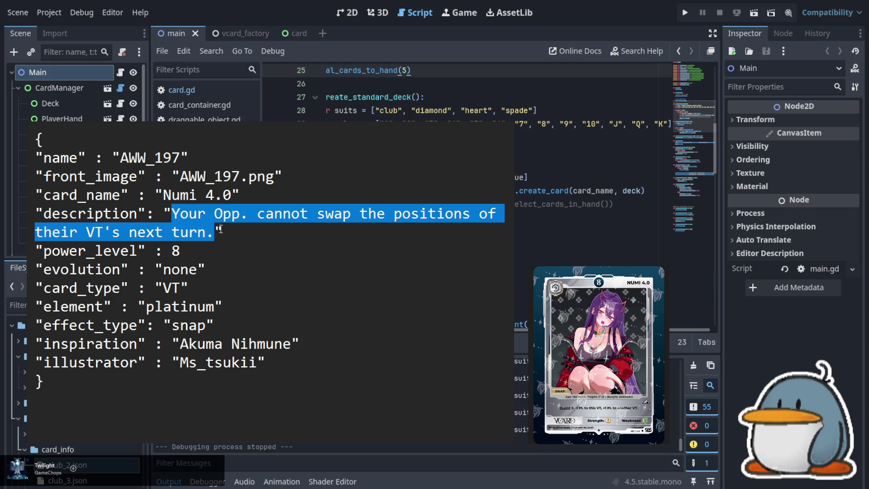
text(Greed)
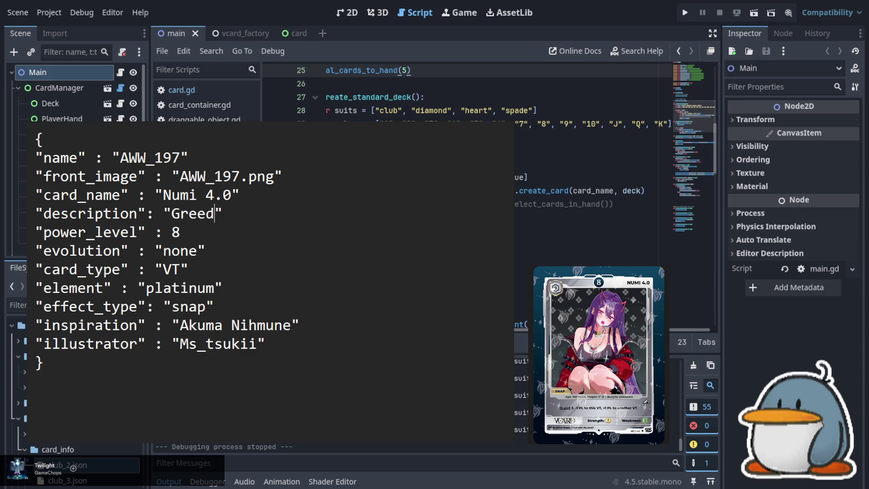
text( 2.)
text(-1 )
text(PL to)
text( this V)
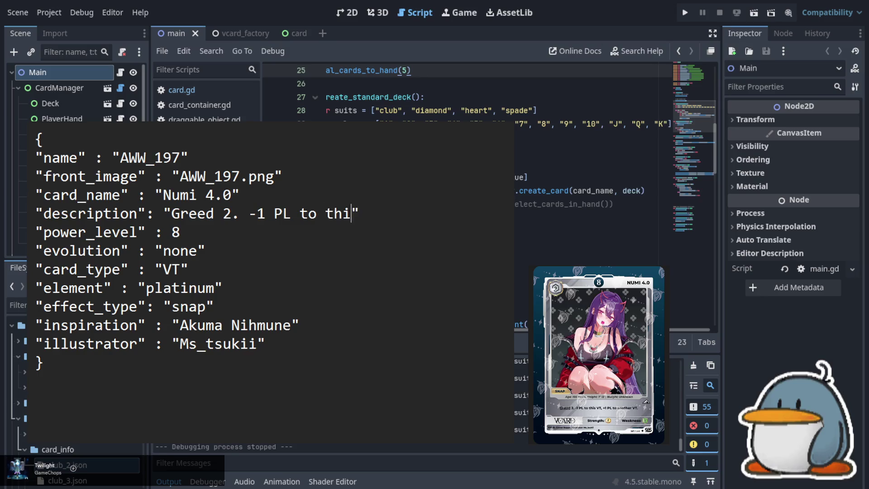
text(T, )
text(+1 )
text(PL to)
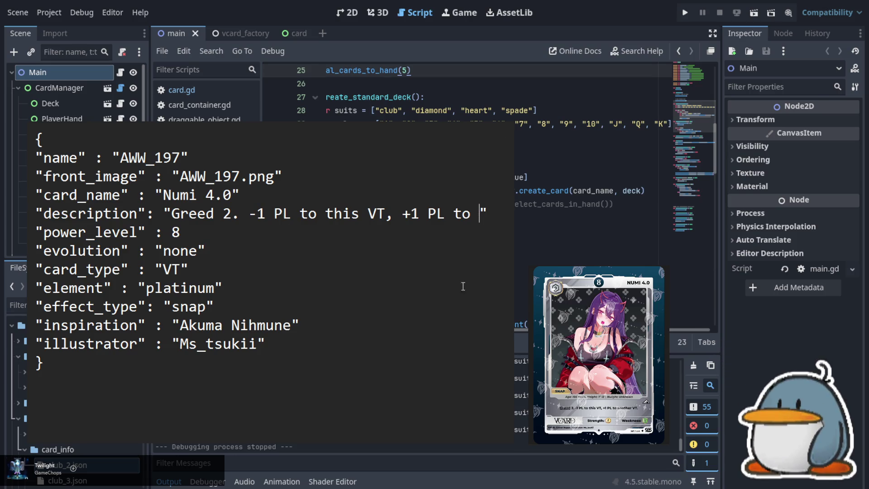
text(another )
text(VT.)
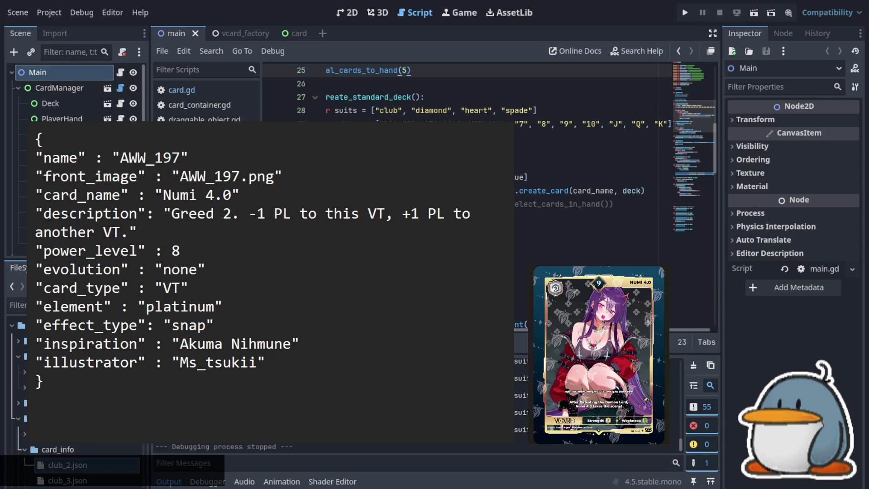
Renumber the entry to AWW_198 with image AWW_198.png and raise power level from 8 to 9.
key(BackSpace)
text(8)
key(Down)
key(Right)
key(Right)
key(Right)
key(Left)
key(BackSpace)
text(8)
key(Down)
key(Down)
key(Down)
key(BackSpace)
text(9)
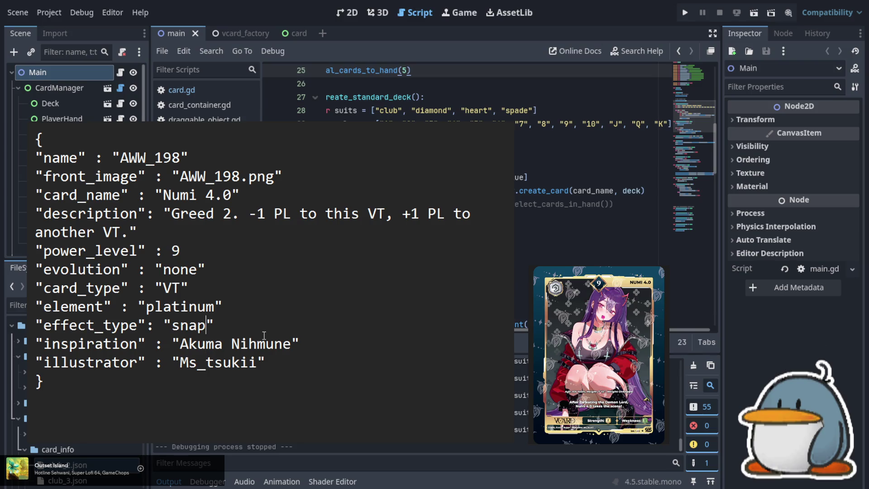
key(Left)
Change AWW_198's effect type from snap to none.
key(Right)
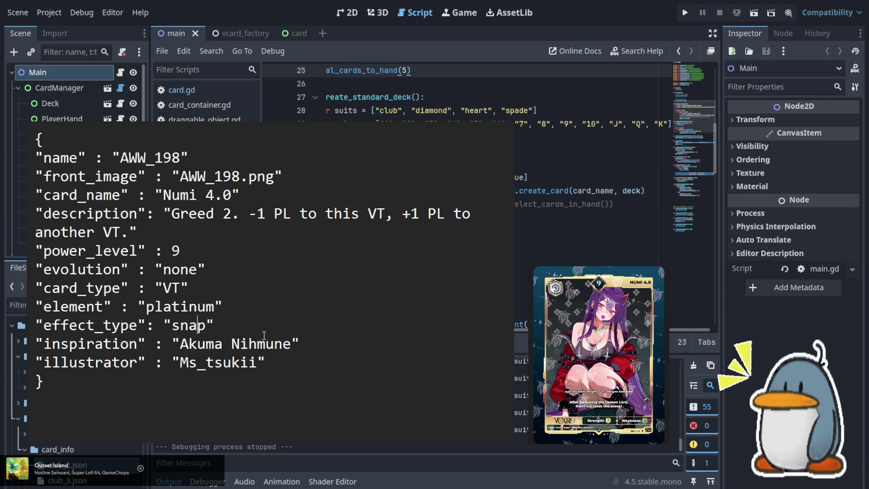
key(shift+Left)
key(shift+Left)
key(shift+Left)
text(none)
Replace the description with 'After Defeating the Demon Lord, Numi 4.0 takes the scene!'.
key(Up)
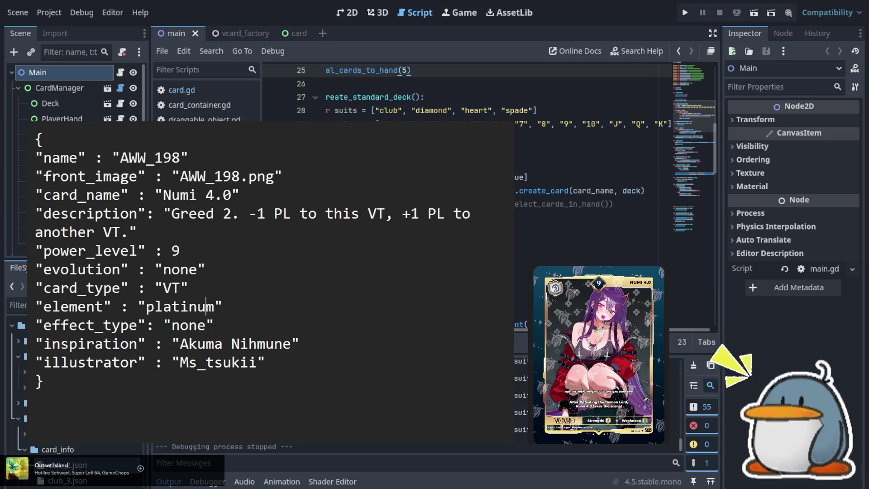
key(Up)
key(Up)
key(Up)
key(Left)
key(Left)
key(Left)
key(shift+End)
key(shift+Left)
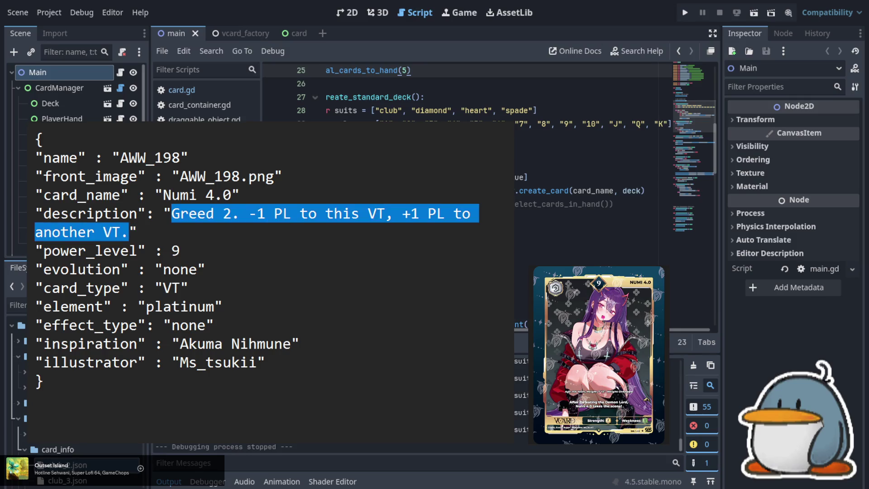
text(After Def)
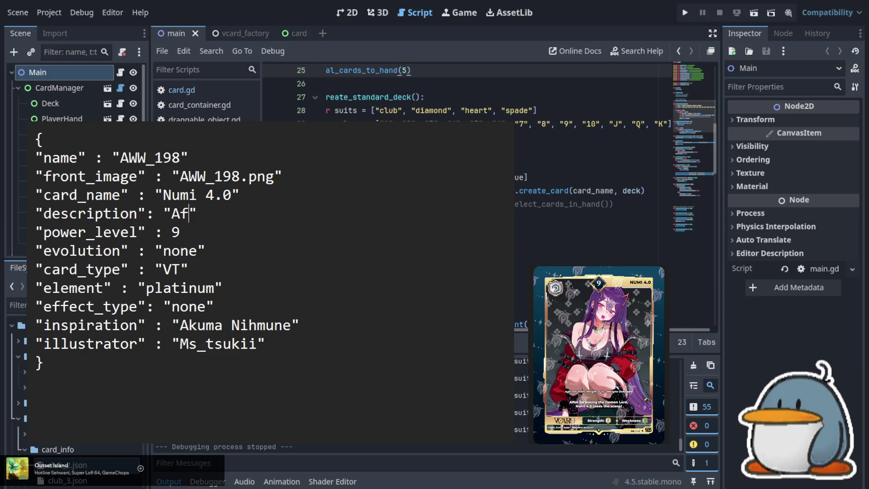
text(eating)
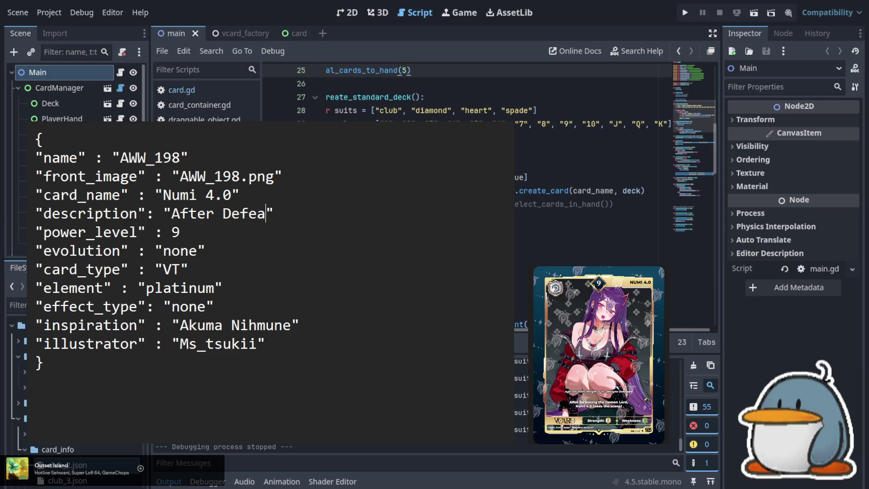
text( the Demon l)
key(BackSpace)
text(Lord)
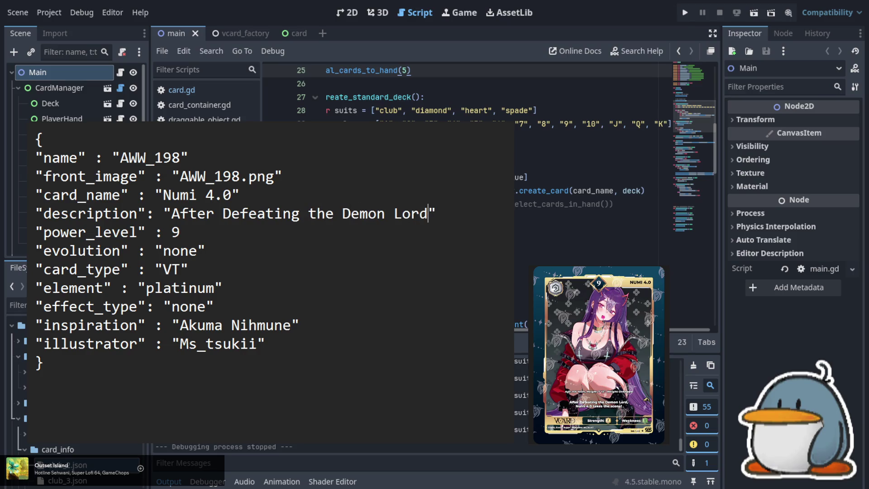
text(, Numi 4)
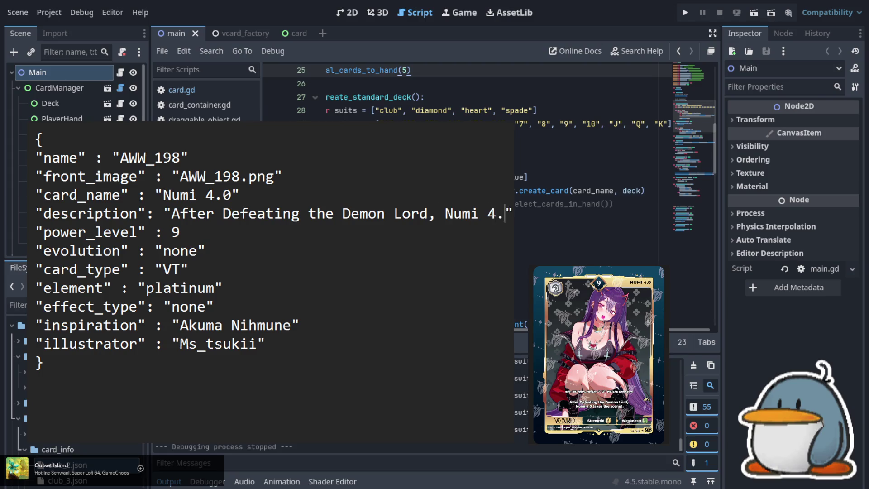
text(.0 takes the scene!)
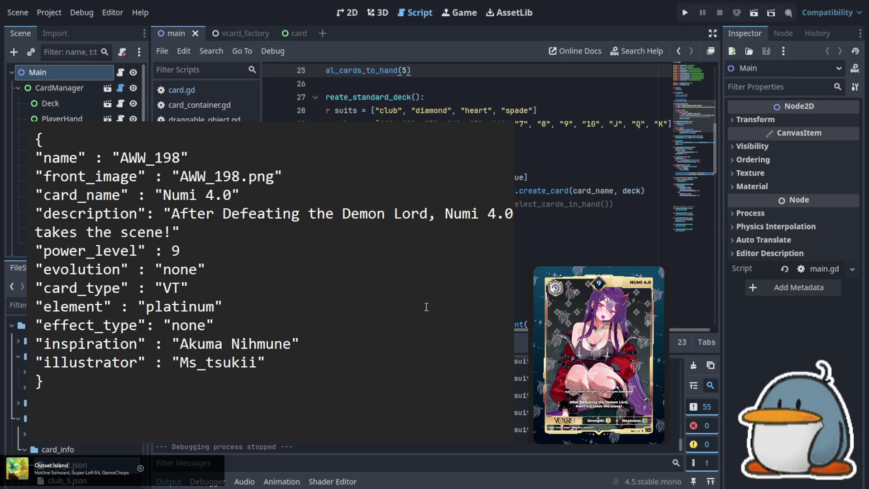
Set Numi 4.0's evolution to AWW_197, then renumber the entry to AWW_199 with image AWW_199.png.
key(shift+Left)
key(shift+Left)
key(shift+Left)
text(AWW_)
text(197)
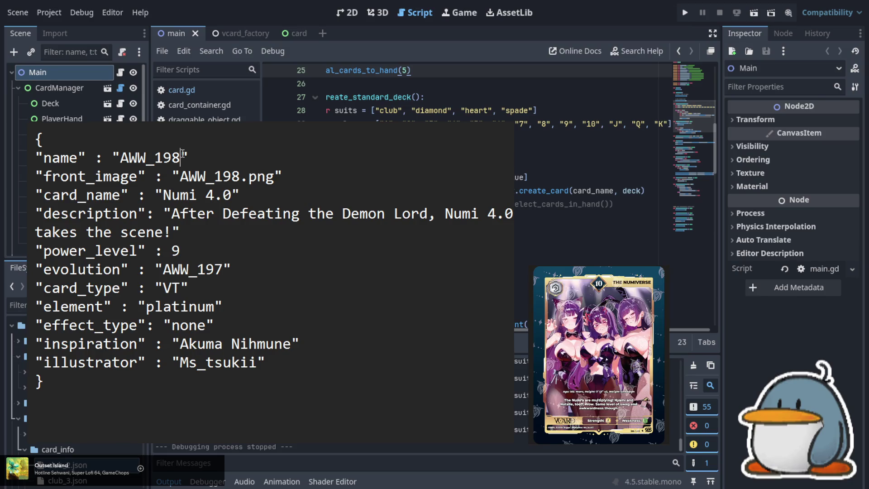
key(BackSpace)
text(9)
key(Down)
key(Right)
key(Right)
key(Right)
key(BackSpace)
text(9)
Point evolution to AWW_198, rename the card to The Numiverse, and set power level 10.
key(Down)
key(Down)
key(Down)
key(Left)
key(BackSpace)
text(8)
key(Up)
key(Up)
key(Up)
key(Right)
key(shift+Left)
key(shift+Left)
key(shift+Left)
text(The Numiverse)
key(BackSpace)
text(10)
key(Down)
key(Down)
key(Down)
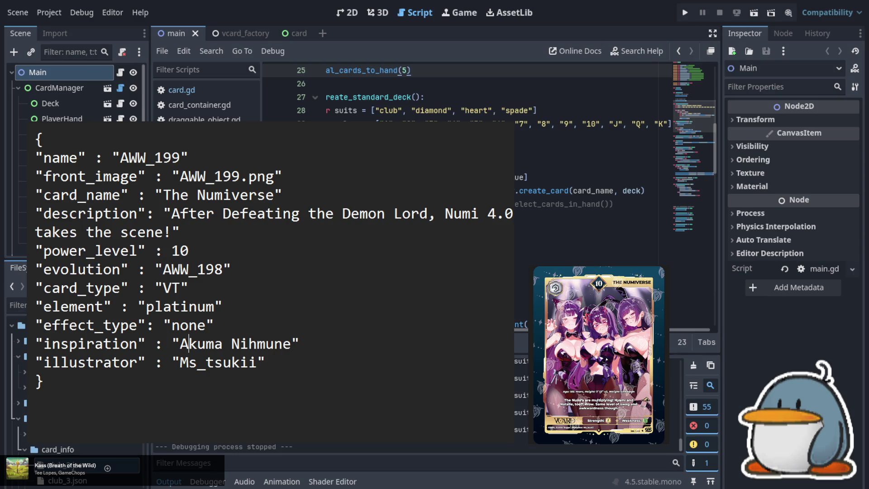
key(Up)
key(Up)
key(Up)
drag(172, 213, 171, 232)
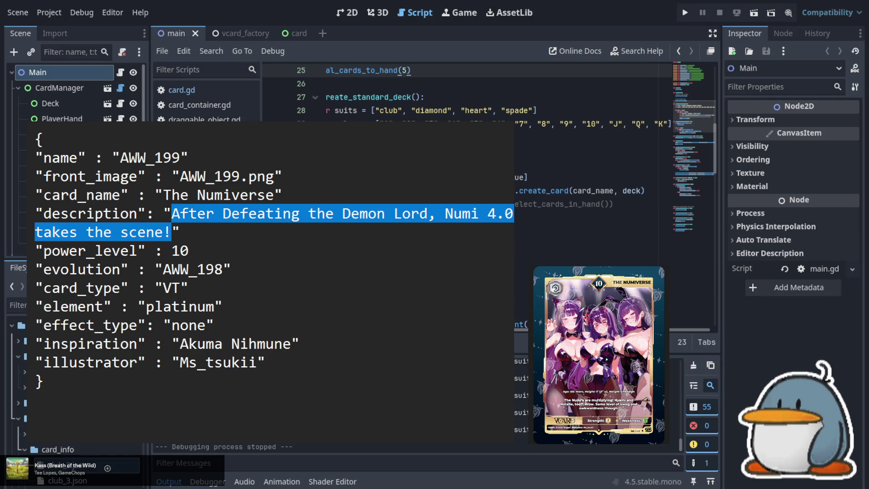
Type The Numiverse's description starting 'The Numi's are multiplying! Nyami and Natalie, too?! Wow.'.
text(The Numi)
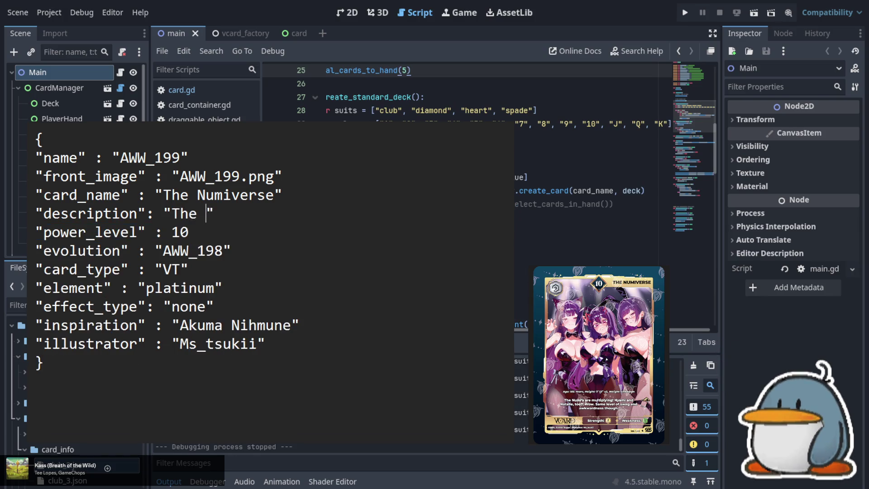
text('s are m)
text(ultiplying)
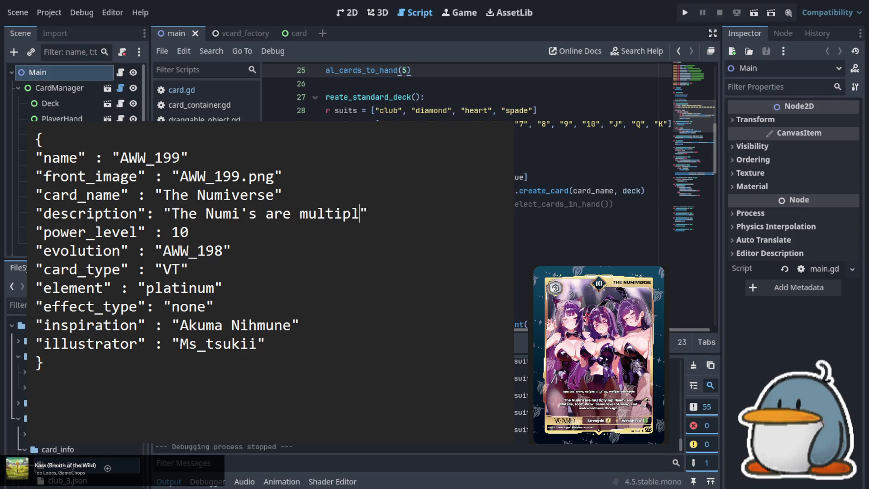
text(! Nyami and Natalie, too?! )
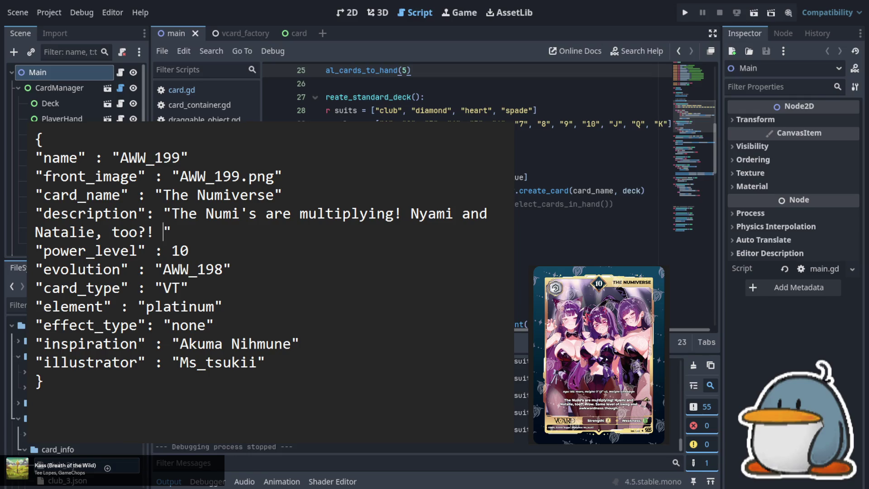
text(Wow. )
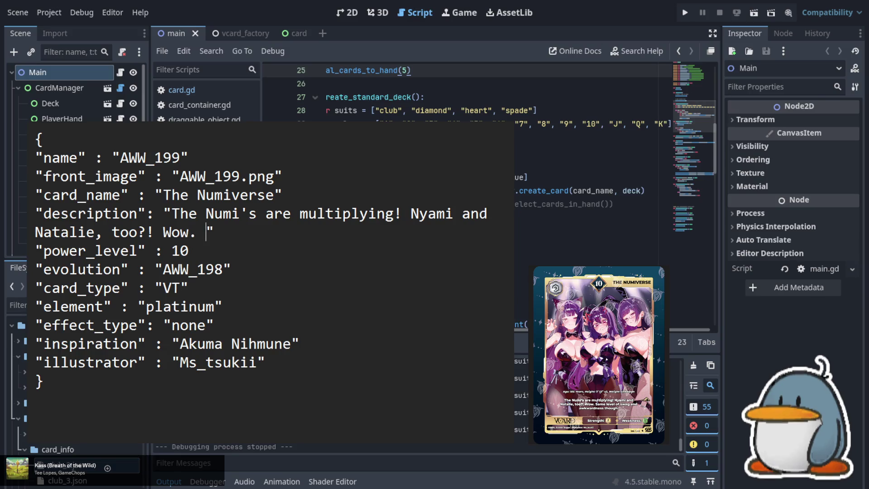
text(Same leve)
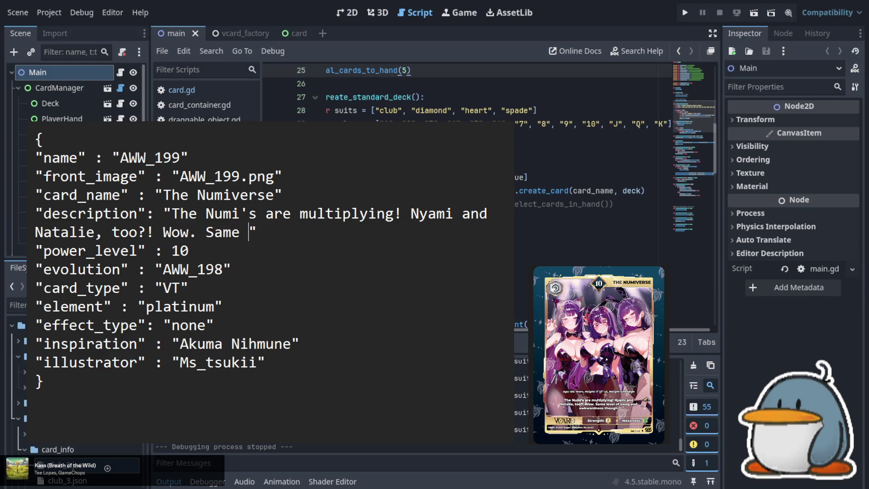
text(l of )
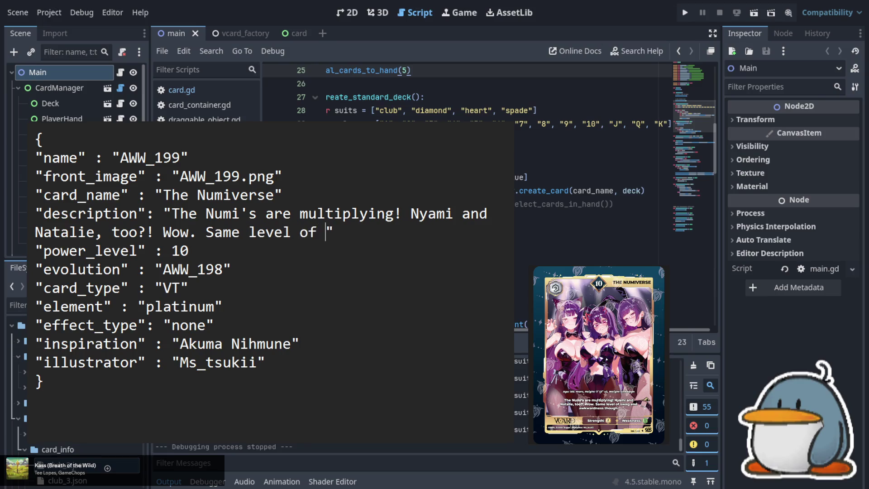
text(swag and )
text(awkwardness though.)
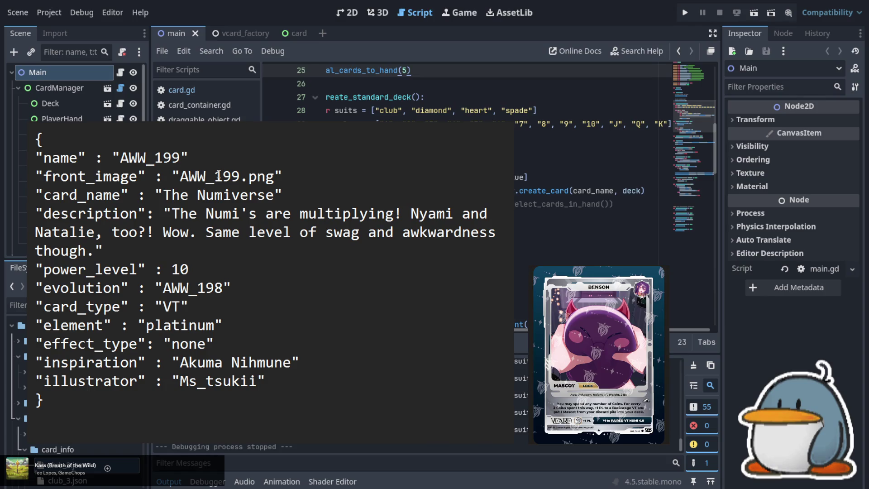
key(shift+Left)
key(shift+Left)
key(shift+Left)
Change the card id to AWW_200 and the image file name to AWW_200.png.
text(200)
key(Right)
key(Right)
key(Right)
key(shift+Left)
key(shift+Left)
key(shift+Left)
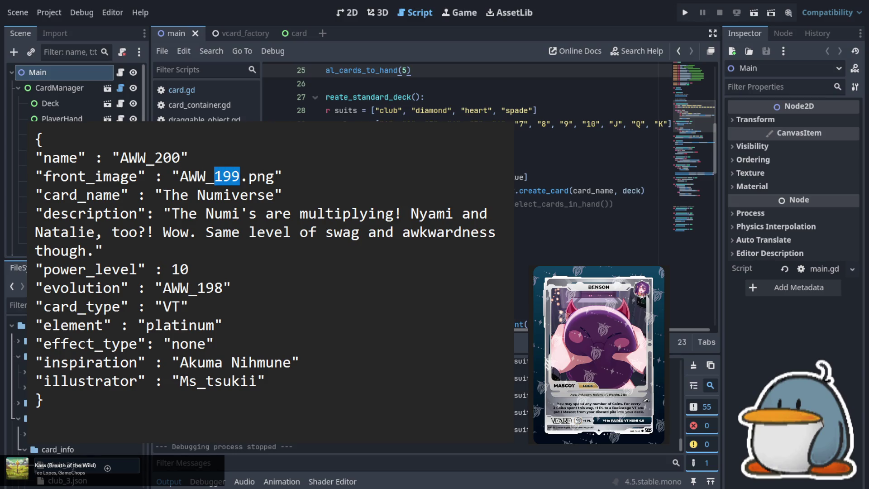
text(300)
key(BackSpace)
key(BackSpace)
key(BackSpace)
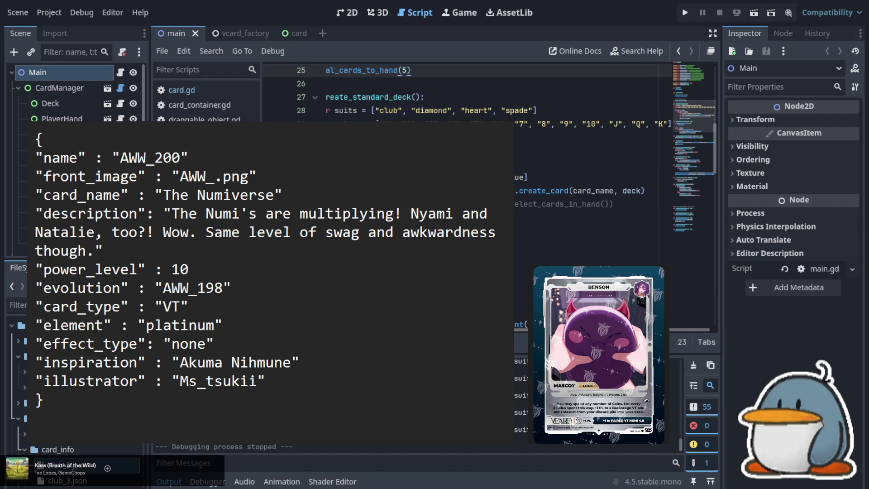
text(200)
key(Down)
key(Right)
key(Right)
key(Right)
key(shift+Left)
key(shift+Left)
key(shift+Left)
key(shift+Left)
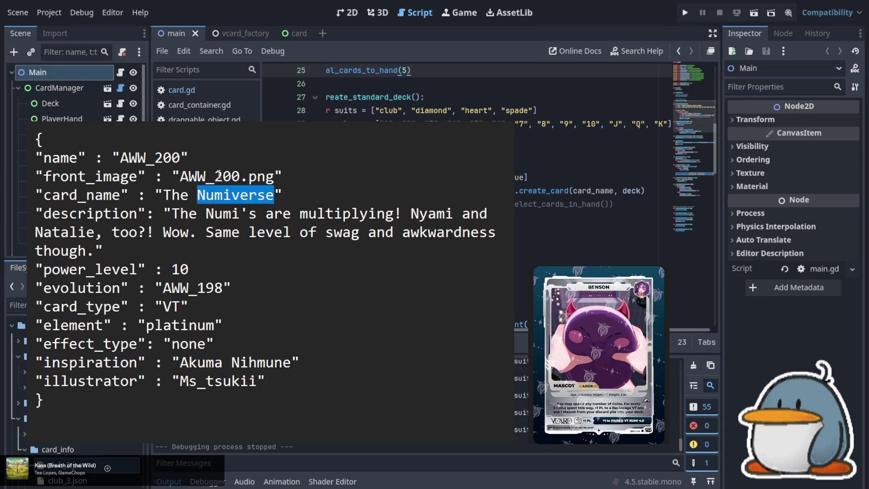
Name the card Benson, set power level 0, and replace evolution with pair AWW_197.
text(Benson)
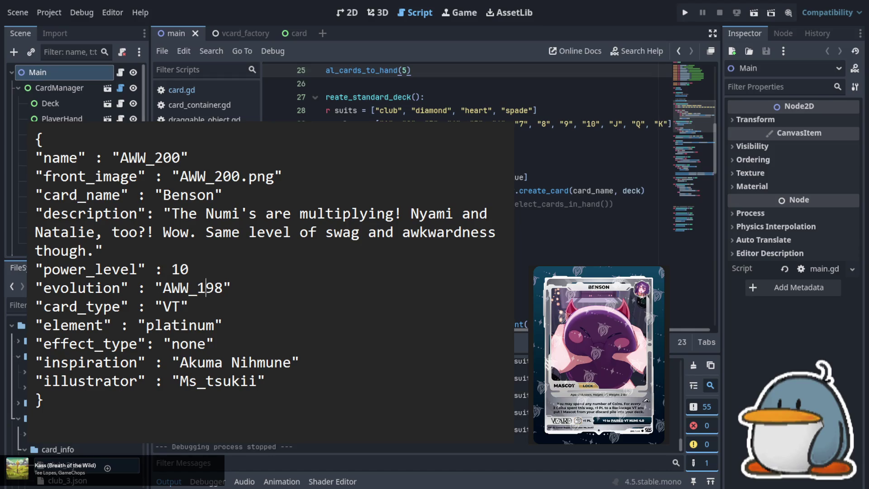
key(BackSpace)
key(Left)
key(Left)
key(Left)
key(shift+Right)
key(shift+Left)
key(shift+Left)
key(shift+Left)
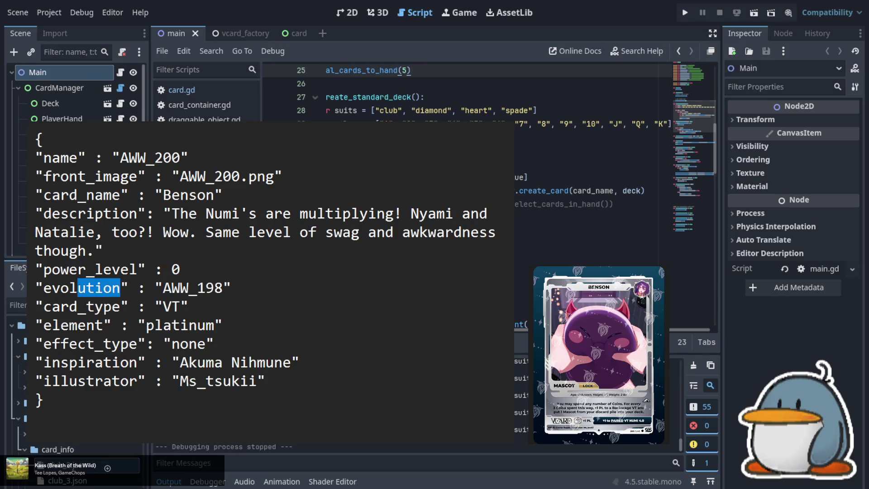
text(pair)
key(Right)
key(Right)
key(Right)
key(Right)
key(Right)
key(Right)
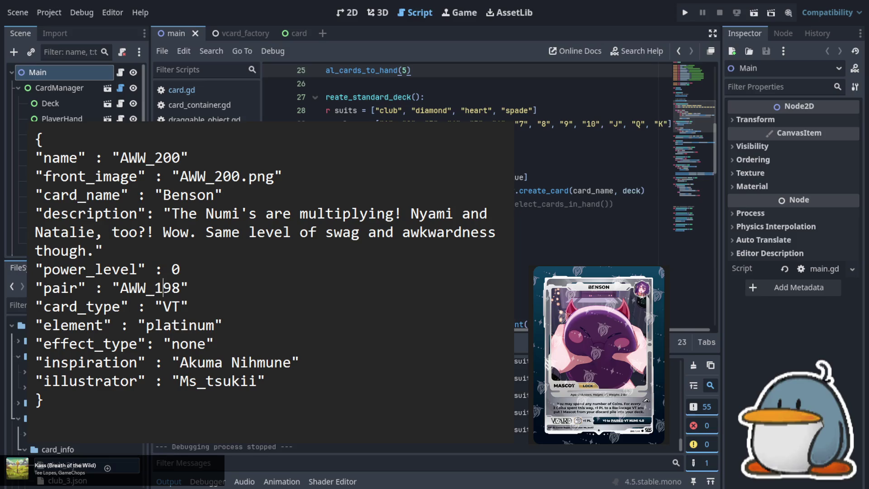
key(BackSpace)
text(7)
Change the card type from VT to Mascot and the effect type from none to lock.
key(Down)
key(shift+Left)
key(shift+Left)
text(Mascot)
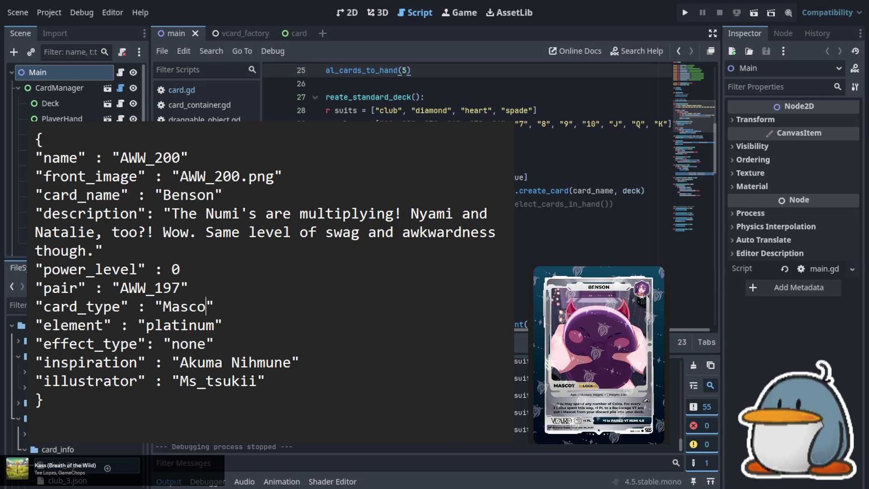
key(Down)
key(Down)
key(shift+Left)
key(shift+Left)
key(shift+Left)
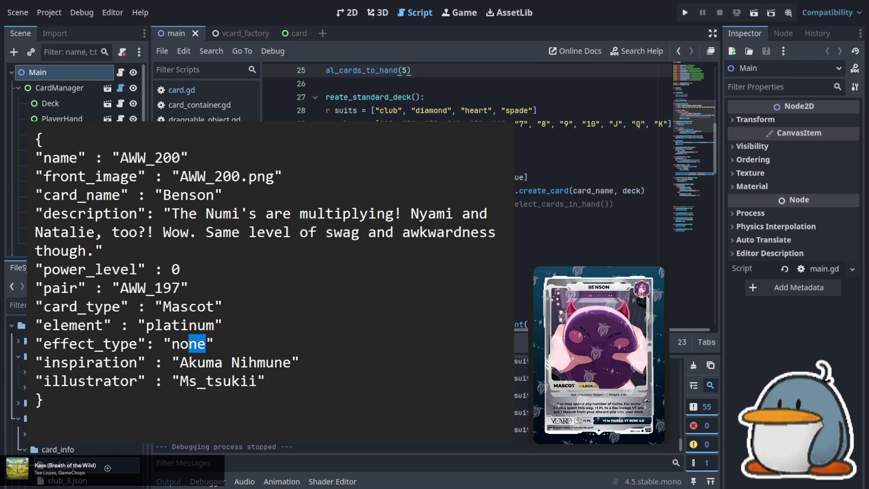
text(lock)
key(Up)
key(Up)
key(Up)
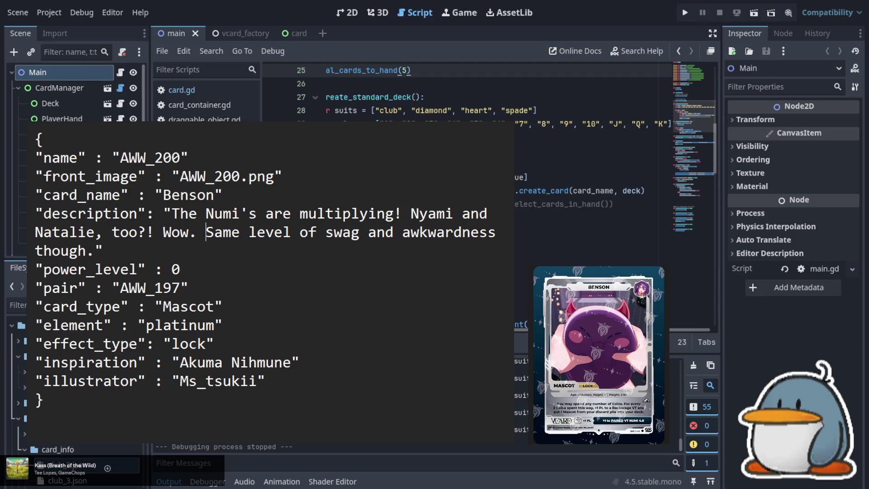
key(shift+Down)
key(shift+Down)
key(shift+Left)
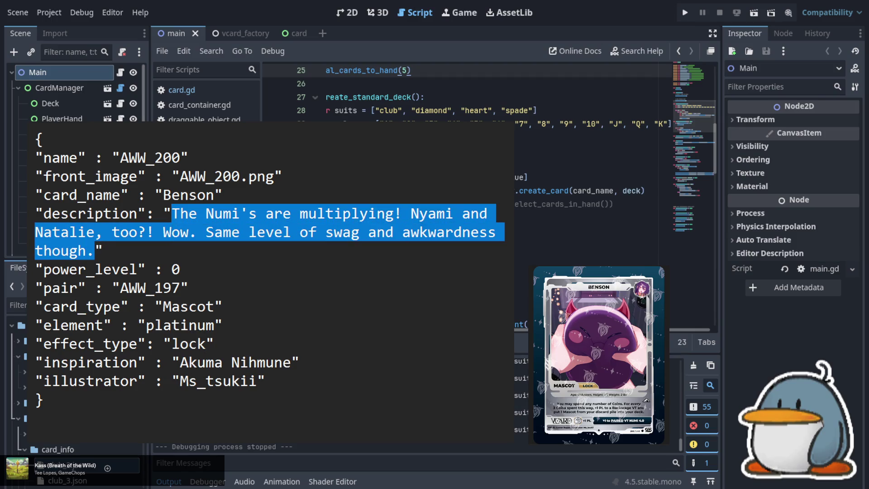
Write Benson's description: 'You may spend any number of Coins. For every 3 Coins spent this way, +1 PL to a Backstage VT'.
text(You may spend)
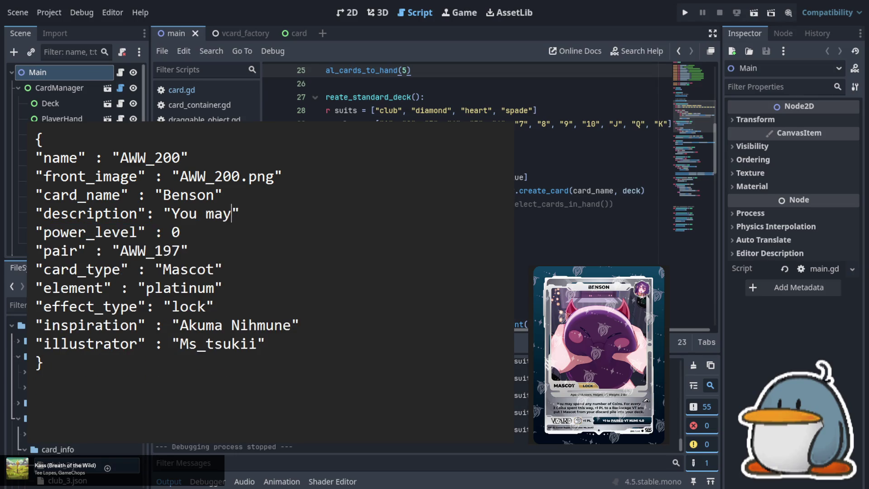
text( any n)
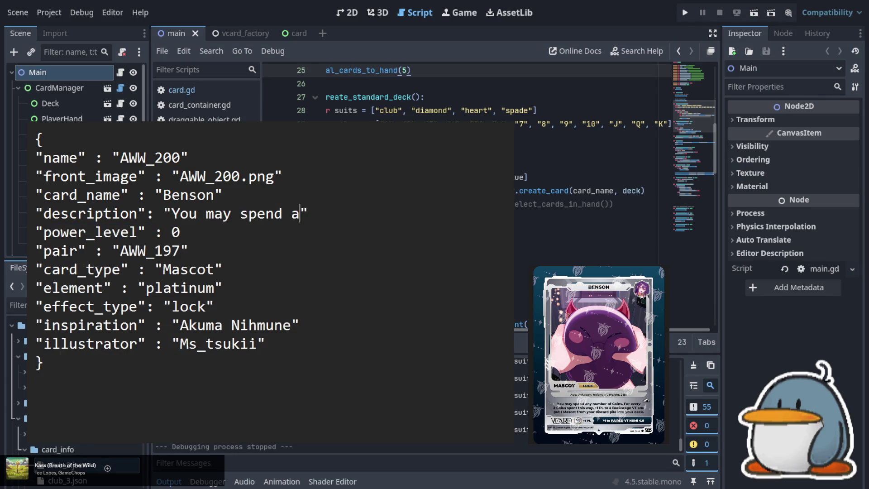
text(umber )
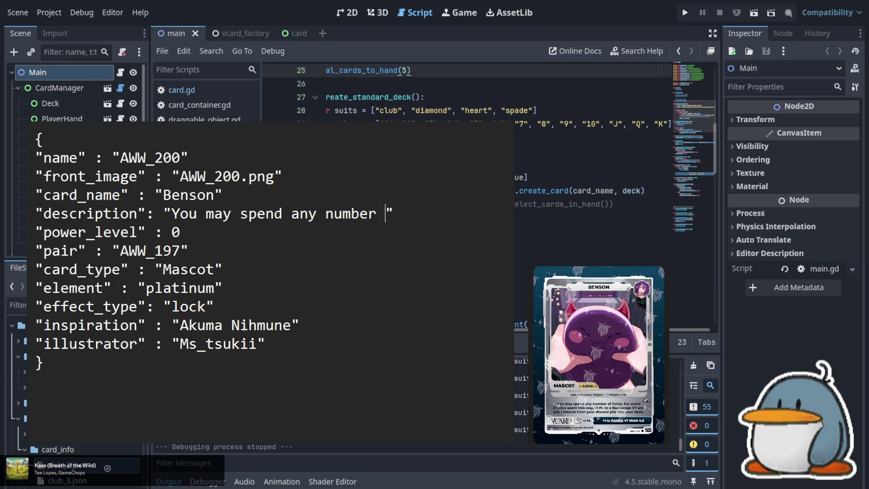
text(of Coins)
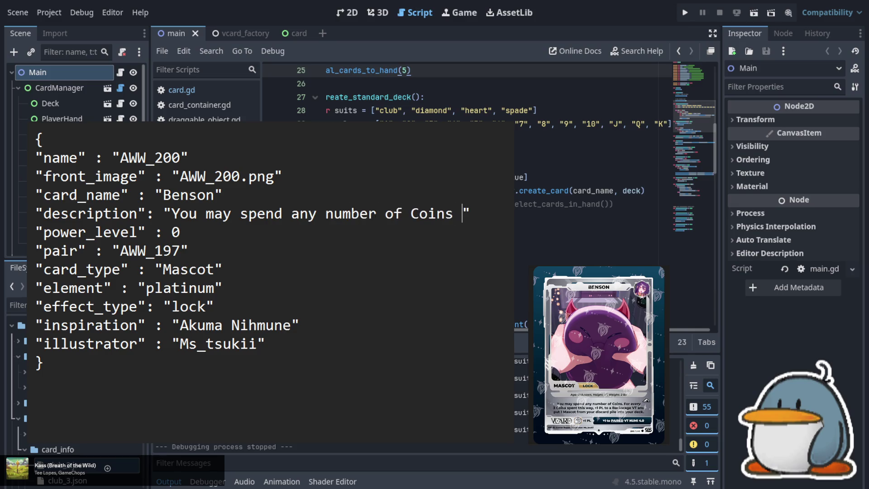
key(BackSpace)
text(. For every )
text(3 Coins spent this way, +)
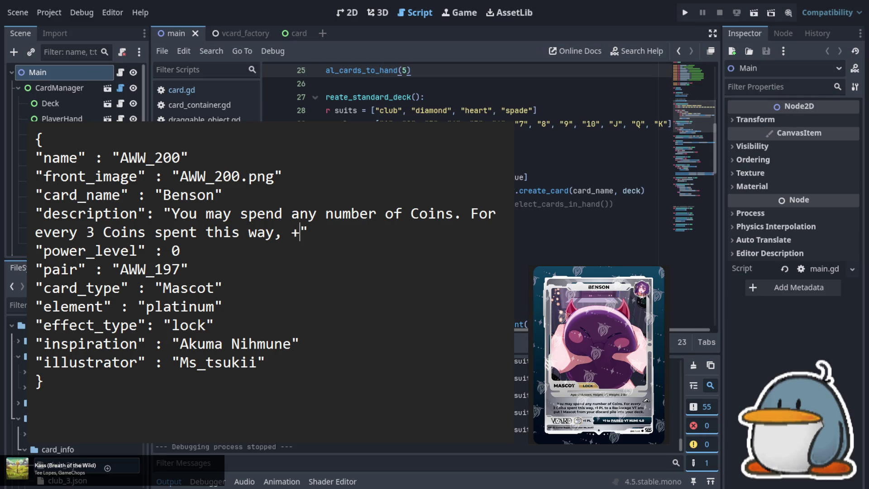
text(1 PL t)
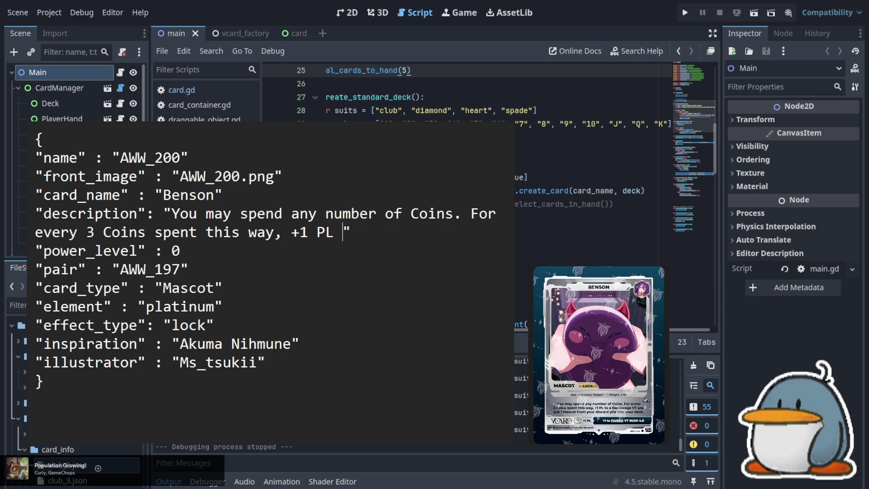
text(o a Backstage)
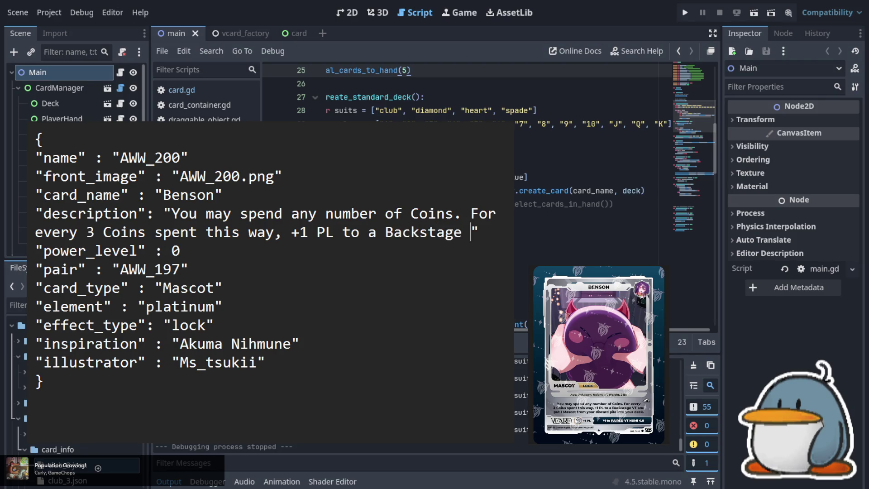